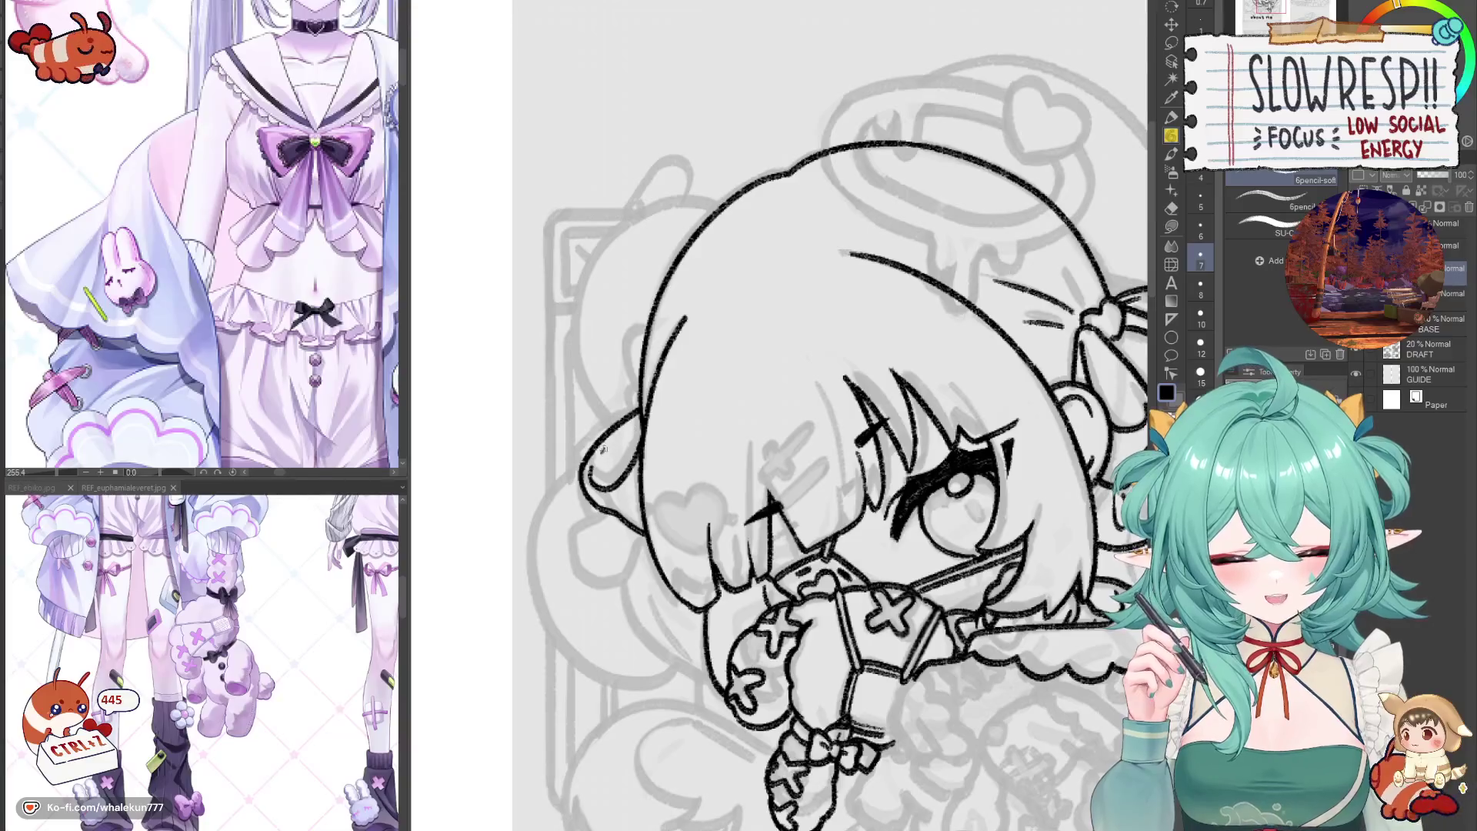
pyautogui.scroll(-2, 807, 415)
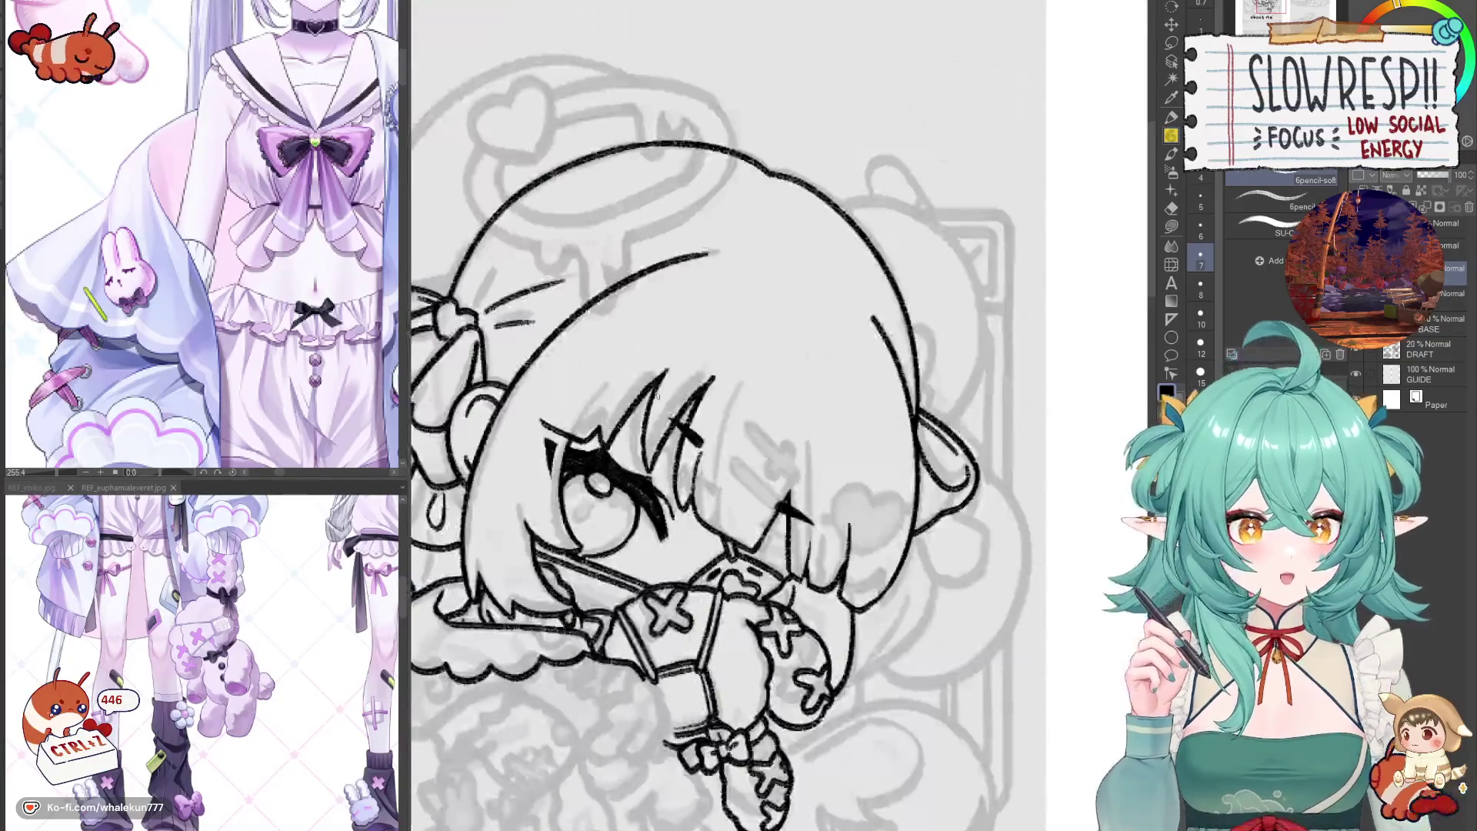
pyautogui.scroll(-2, 808, 415)
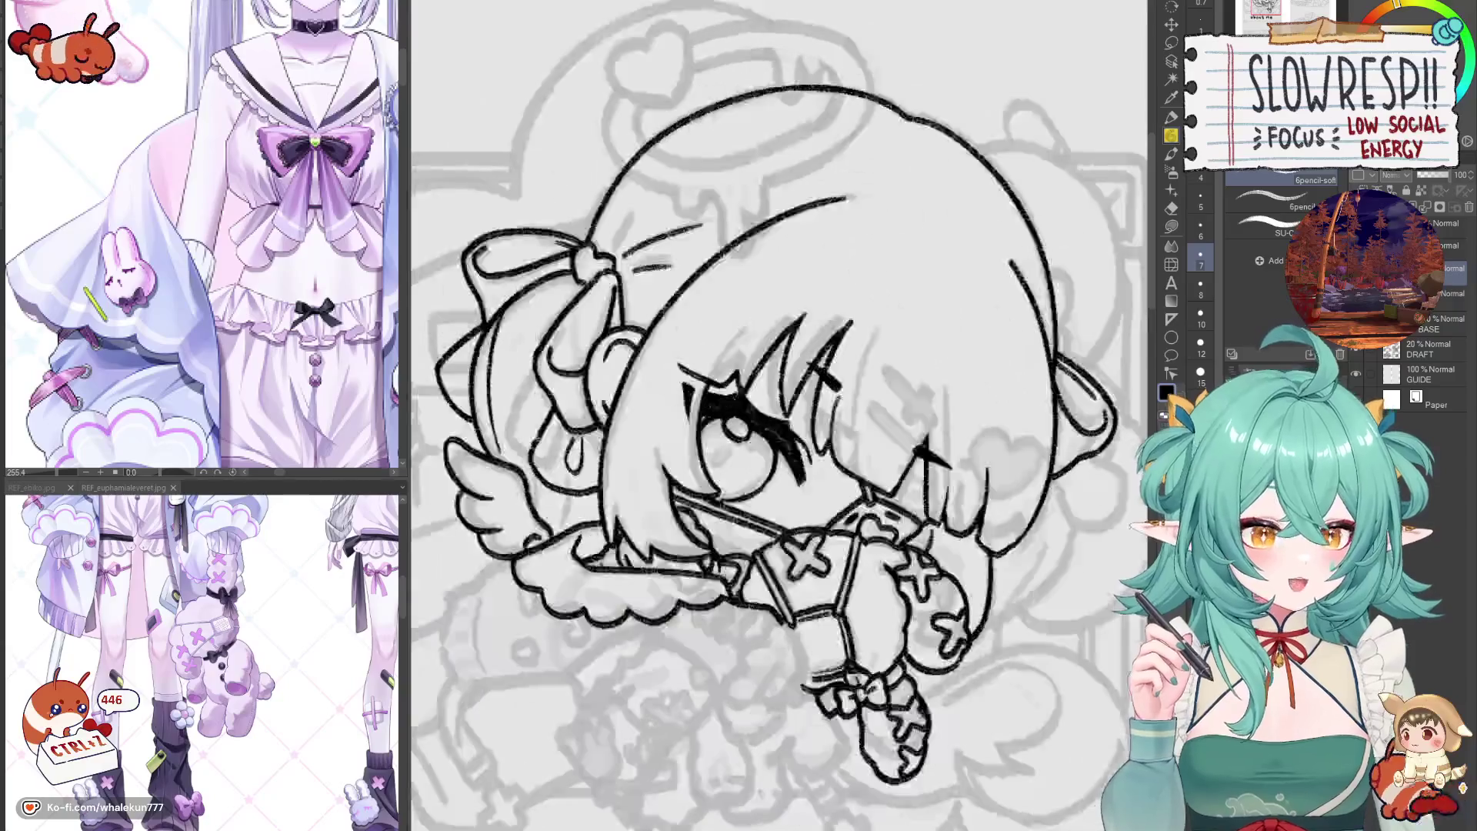
# - Erase the stray bit of line beside the chibi's ear, undoing a misplaced cheek stroke
pyautogui.press('h')
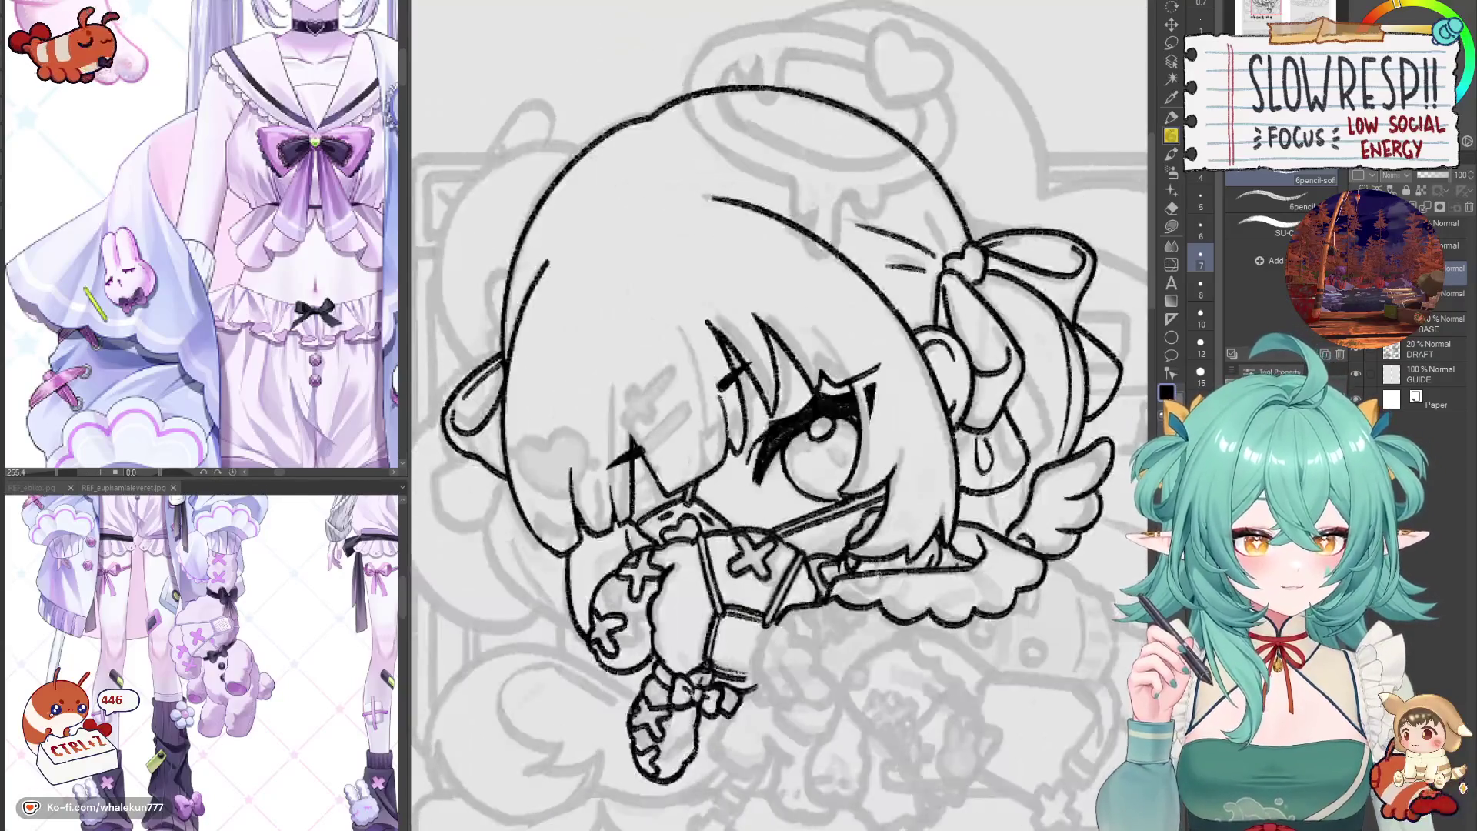
pyautogui.press('h')
pyautogui.scroll(2, 750, 438)
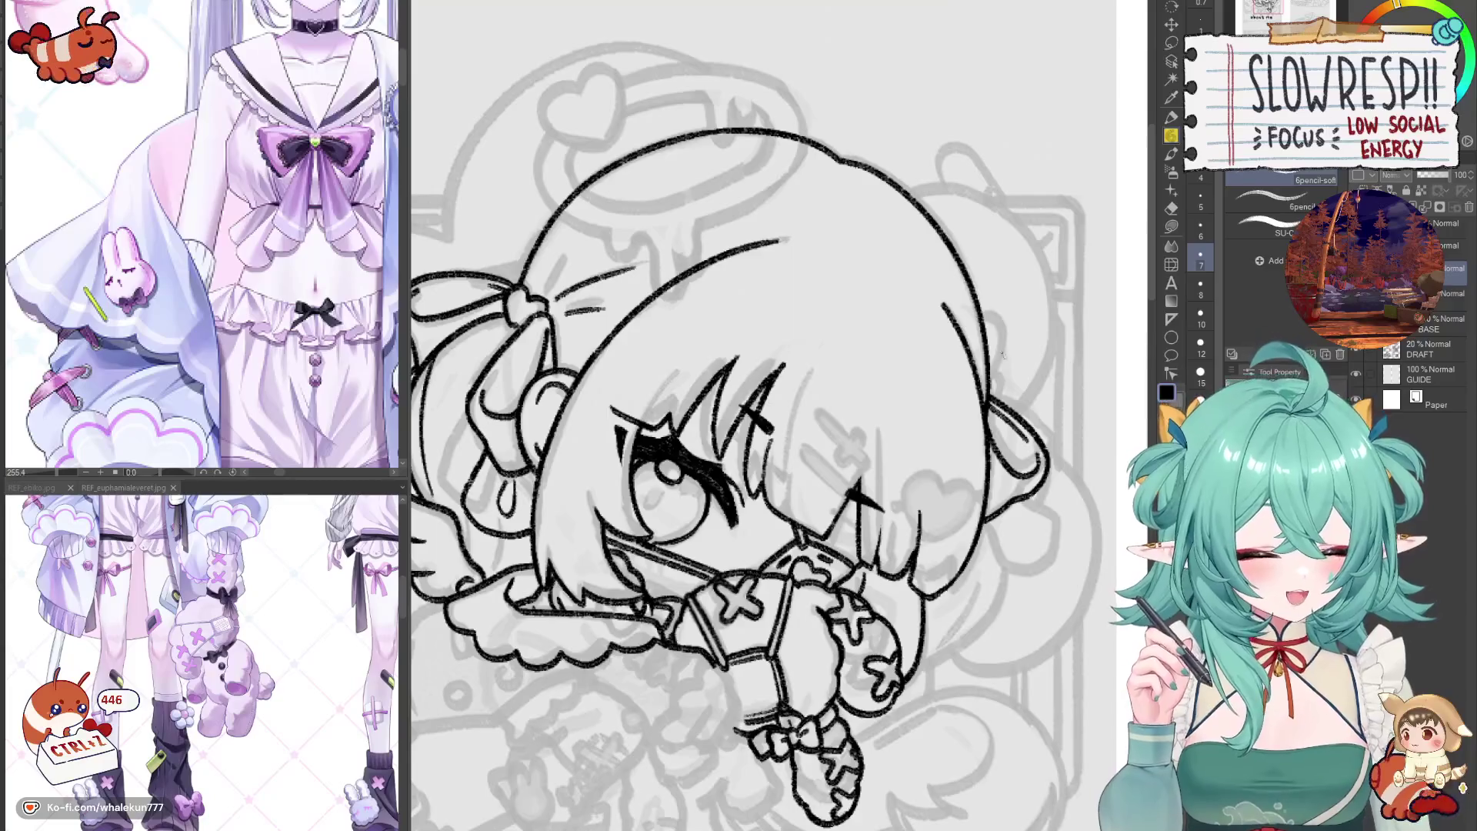
pyautogui.scroll(-2, 751, 439)
pyautogui.moveTo(924, 410); pyautogui.dragTo(910, 398)
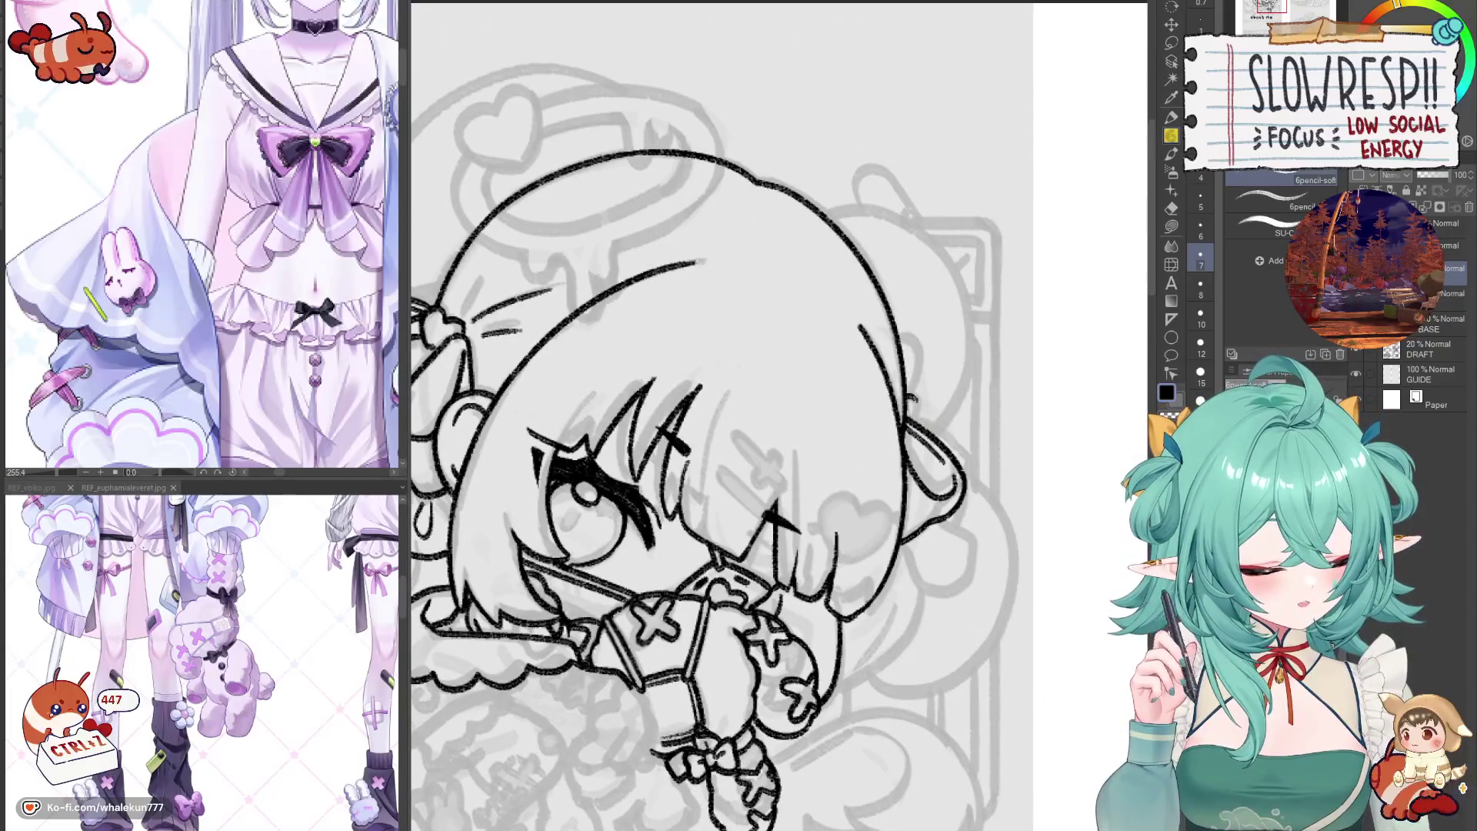
pyautogui.moveTo(899, 337); pyautogui.dragTo(918, 393)
pyautogui.hotkey('ctrl', 'z')
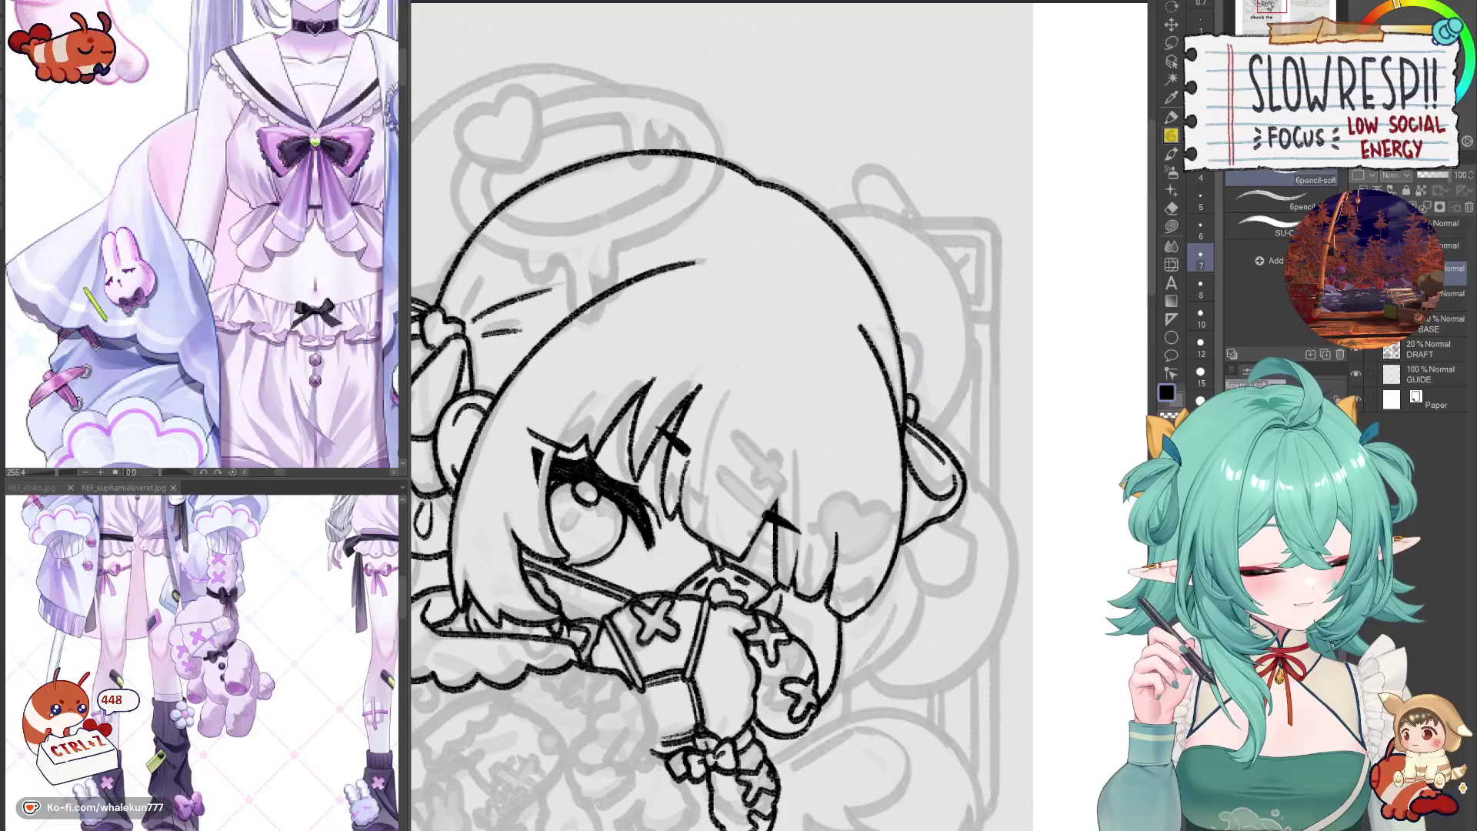
pyautogui.hotkey('ctrl', 'z')
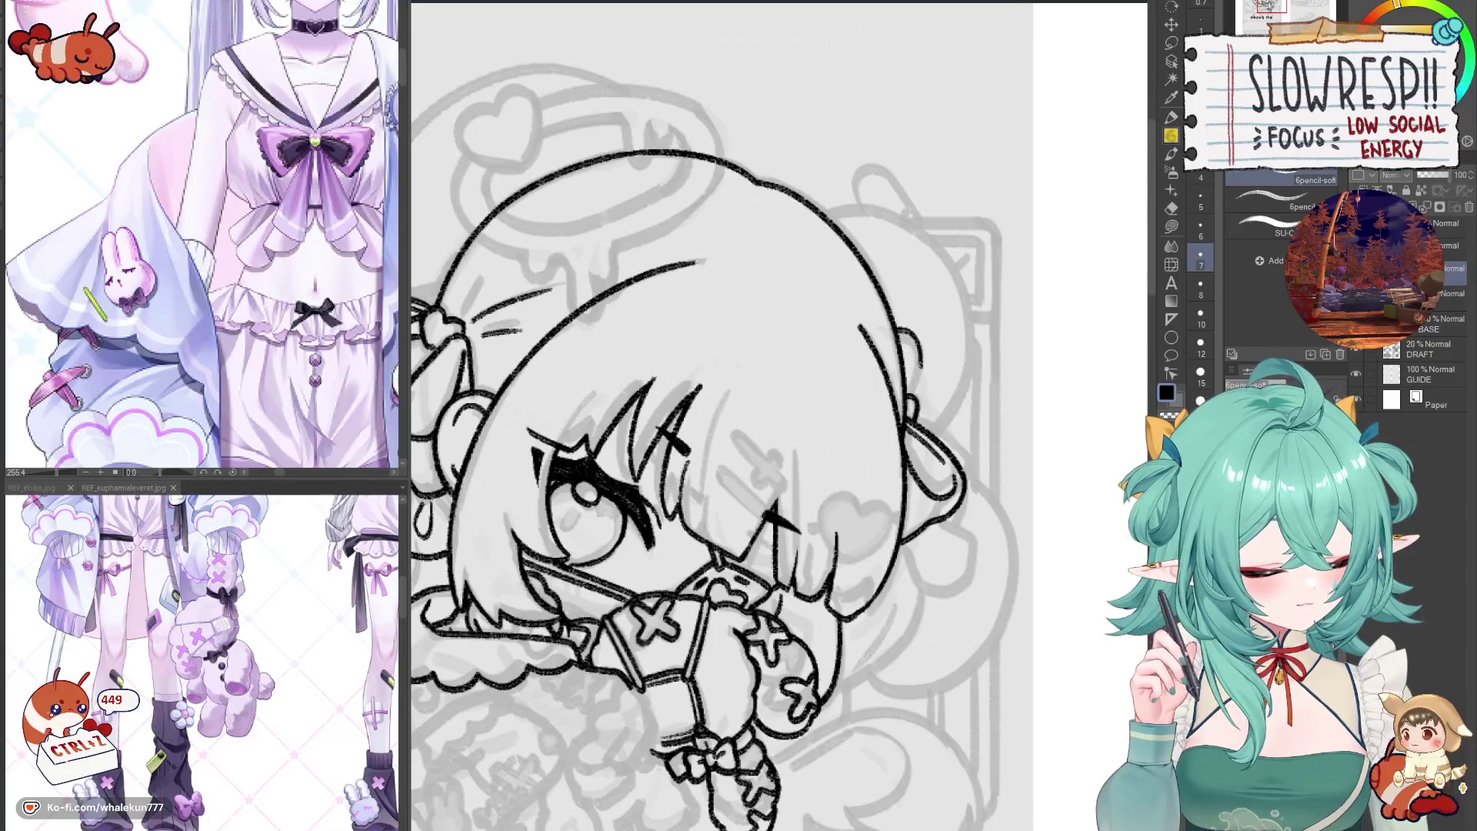
# - Mirror the canvas back and forth to check the line art's proportions
pyautogui.press('h')
pyautogui.scroll(-3, 891, 529)
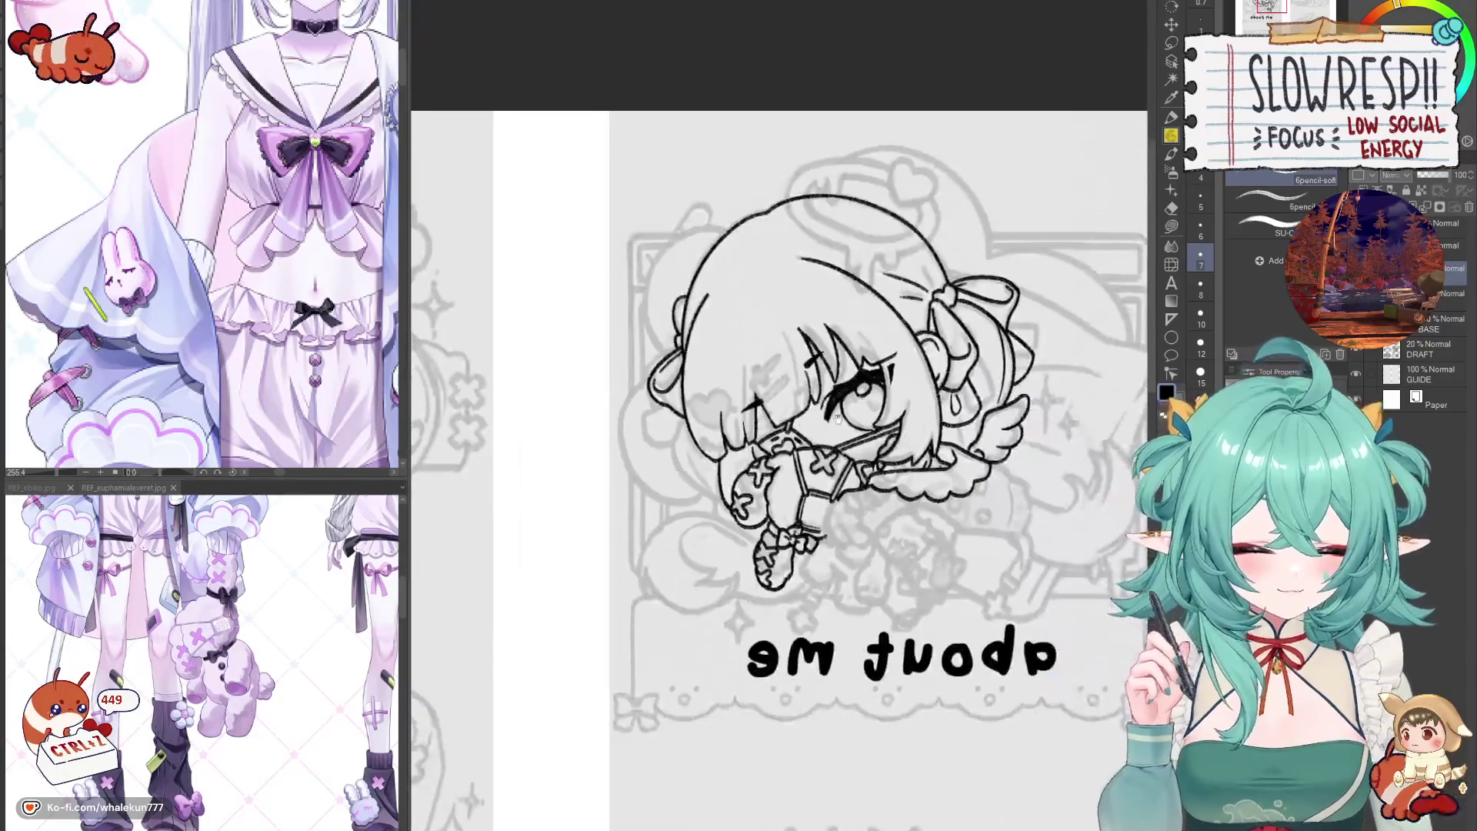
pyautogui.scroll(2, 784, 543)
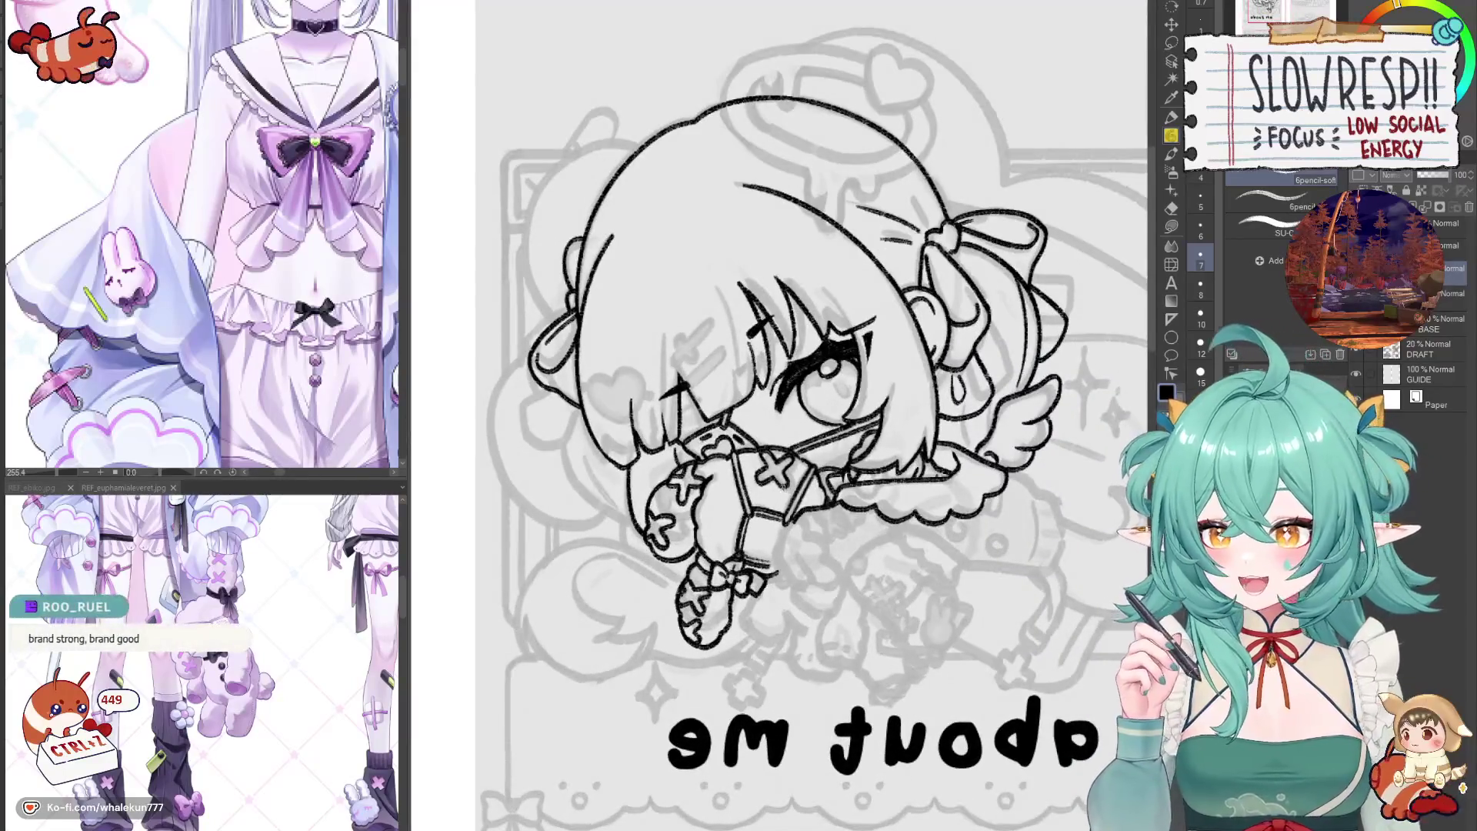
pyautogui.press('h')
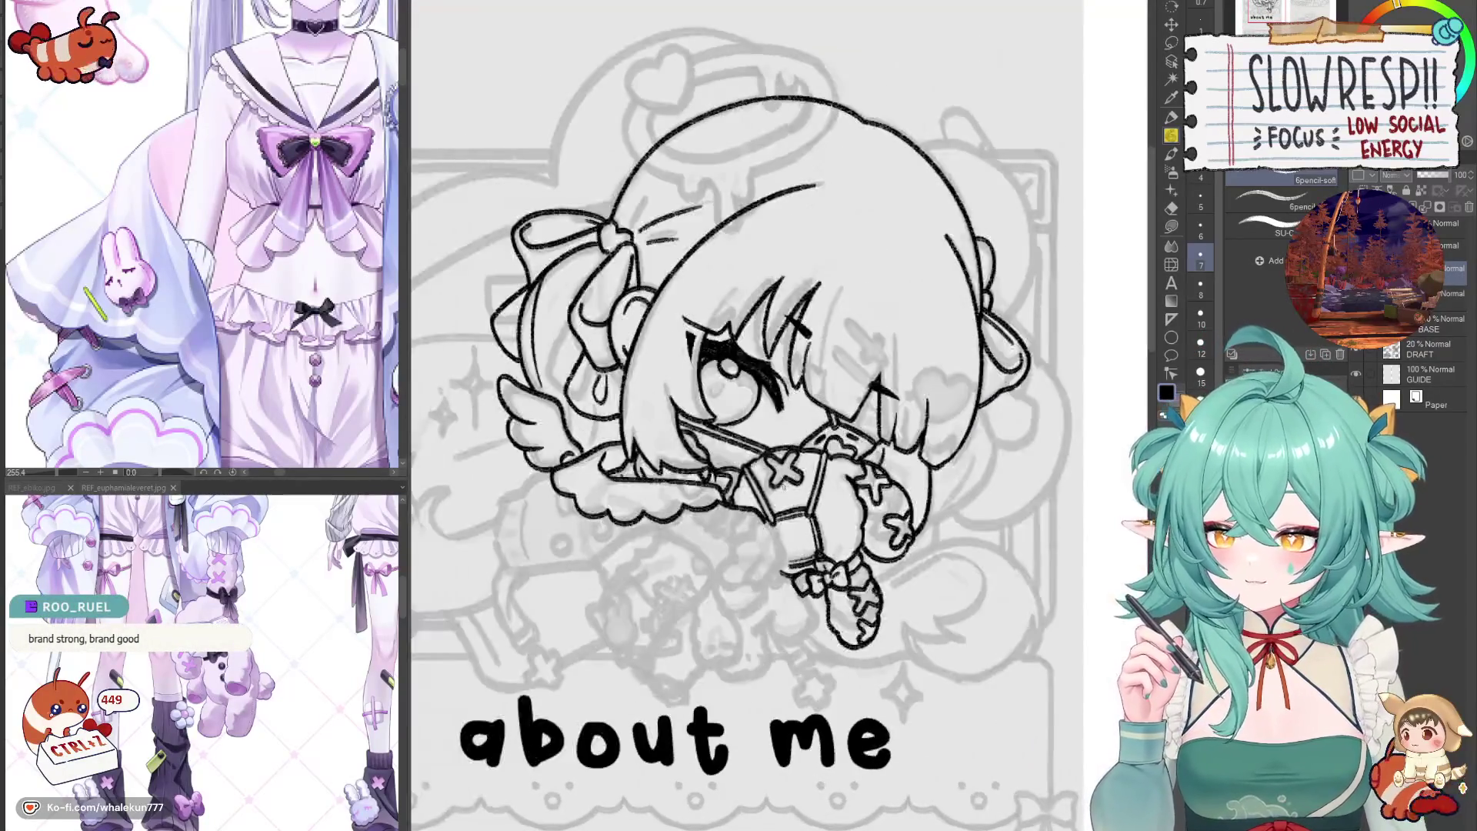
pyautogui.press('h')
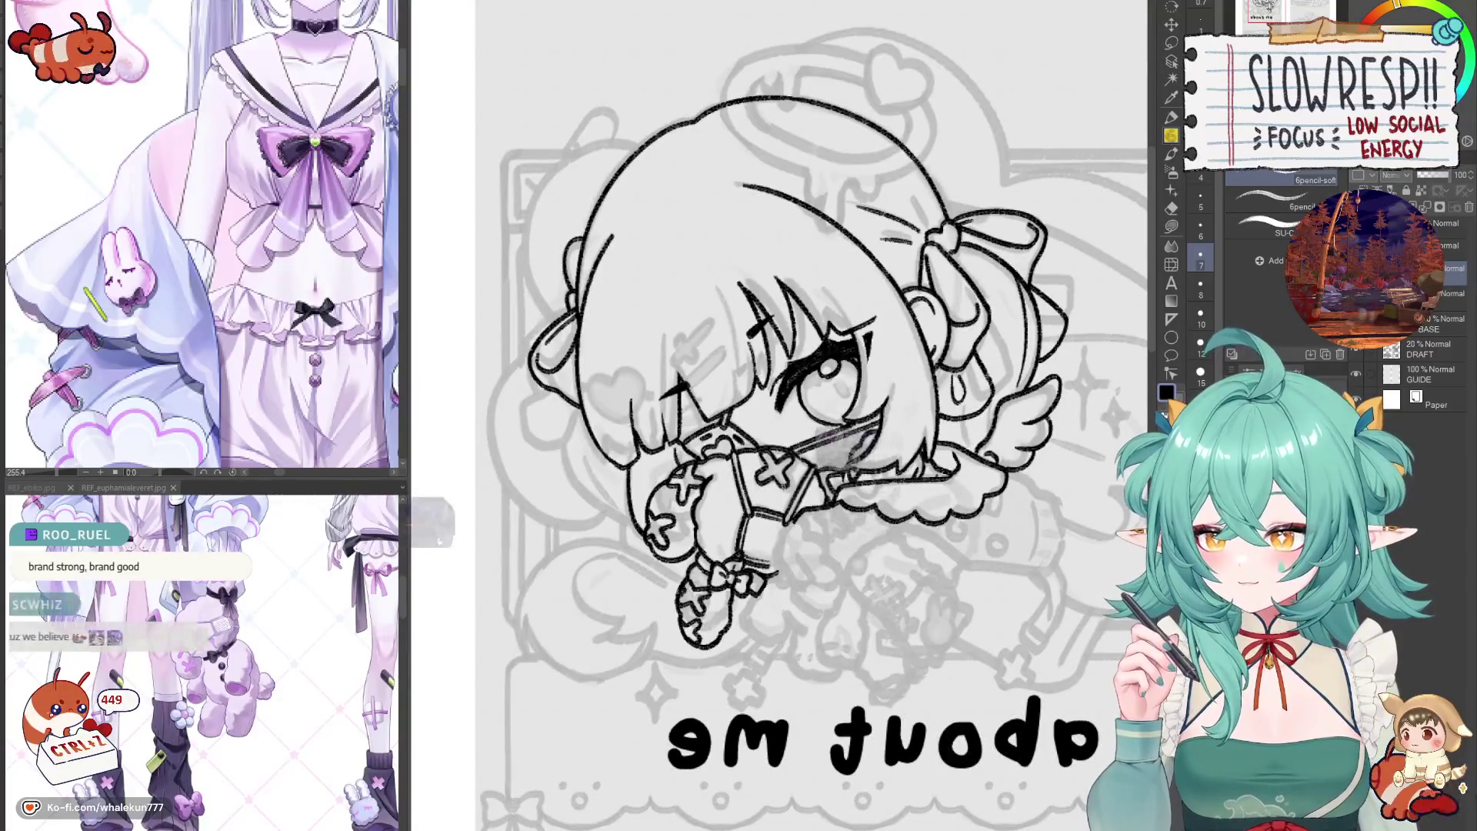
pyautogui.press('h')
pyautogui.press('h')
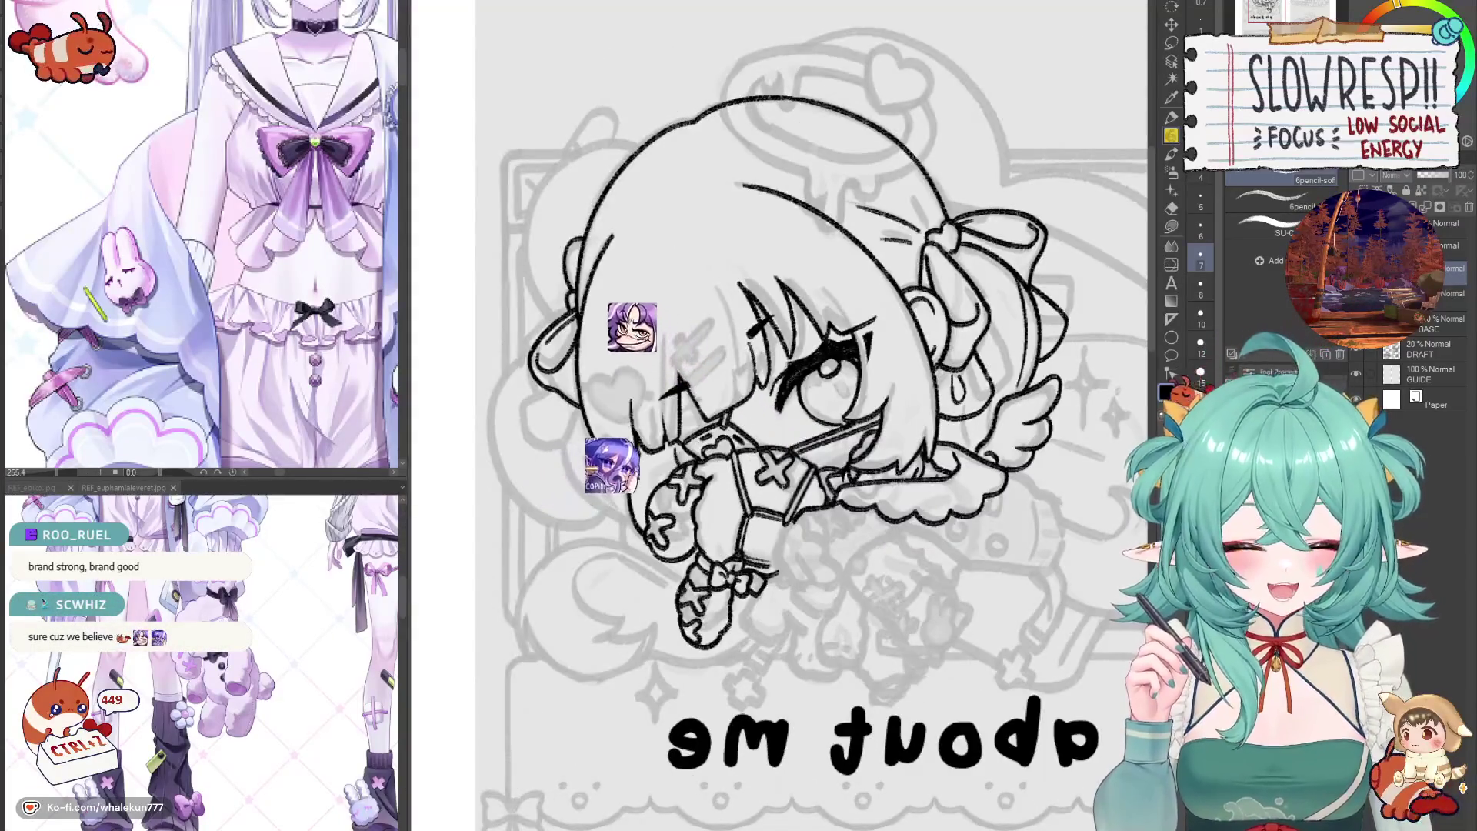
pyautogui.scroll(4, 809, 381)
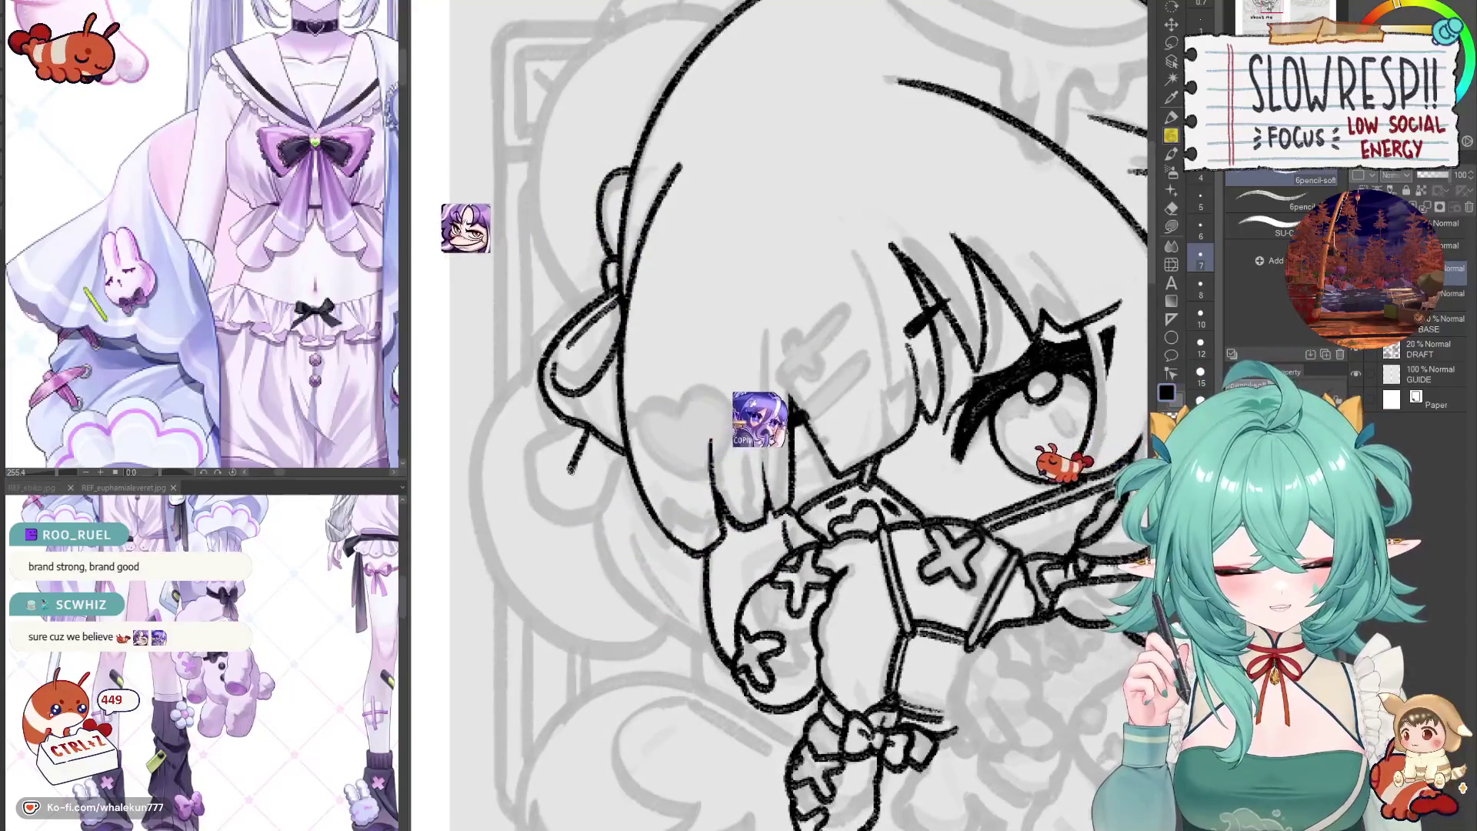
# - Ink jagged zigzag strands into the chibi's bangs, checking them mirrored
pyautogui.moveTo(756, 445); pyautogui.dragTo(831, 450)
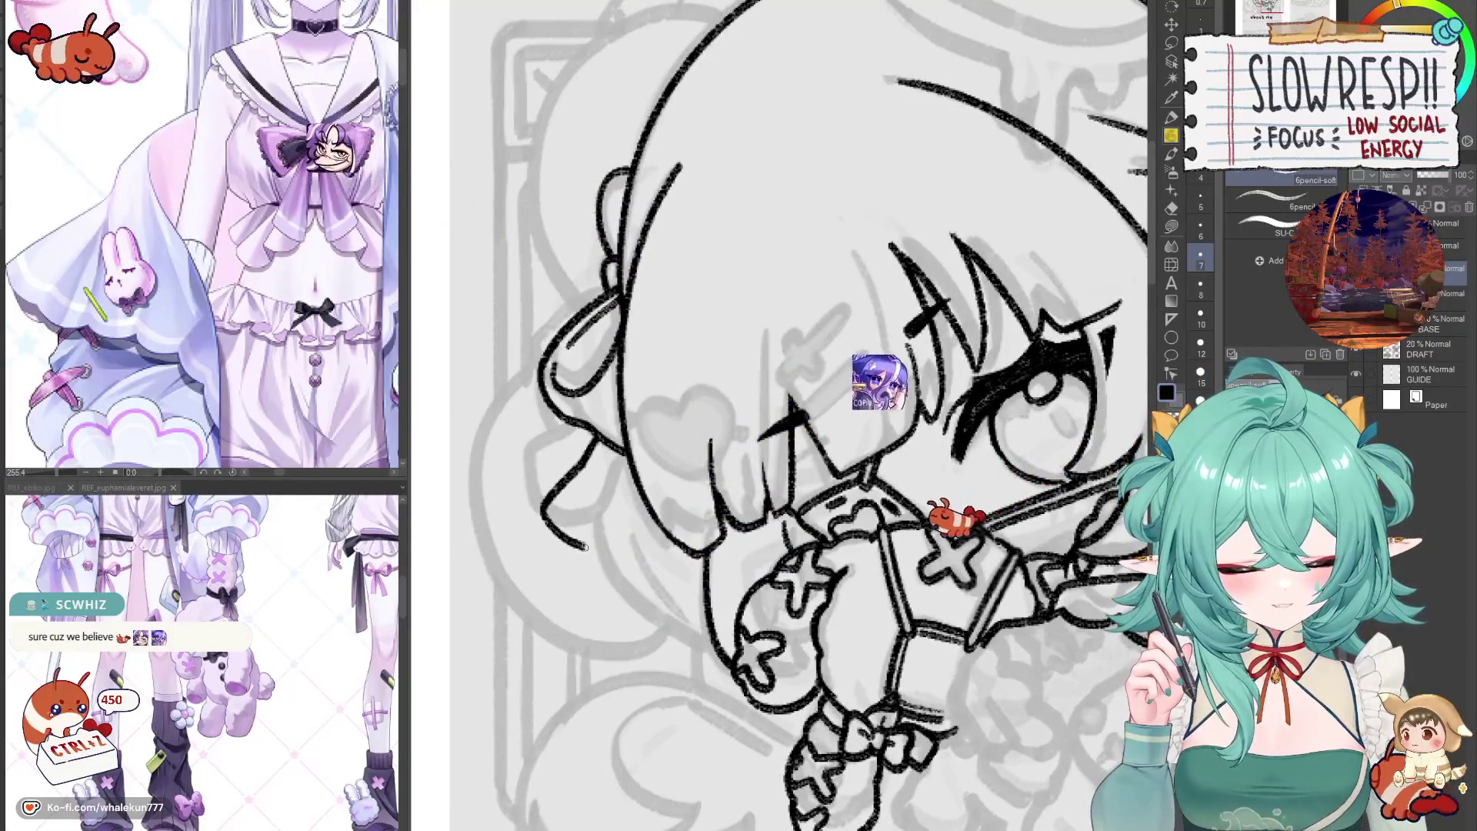
pyautogui.press('h')
pyautogui.press('^')
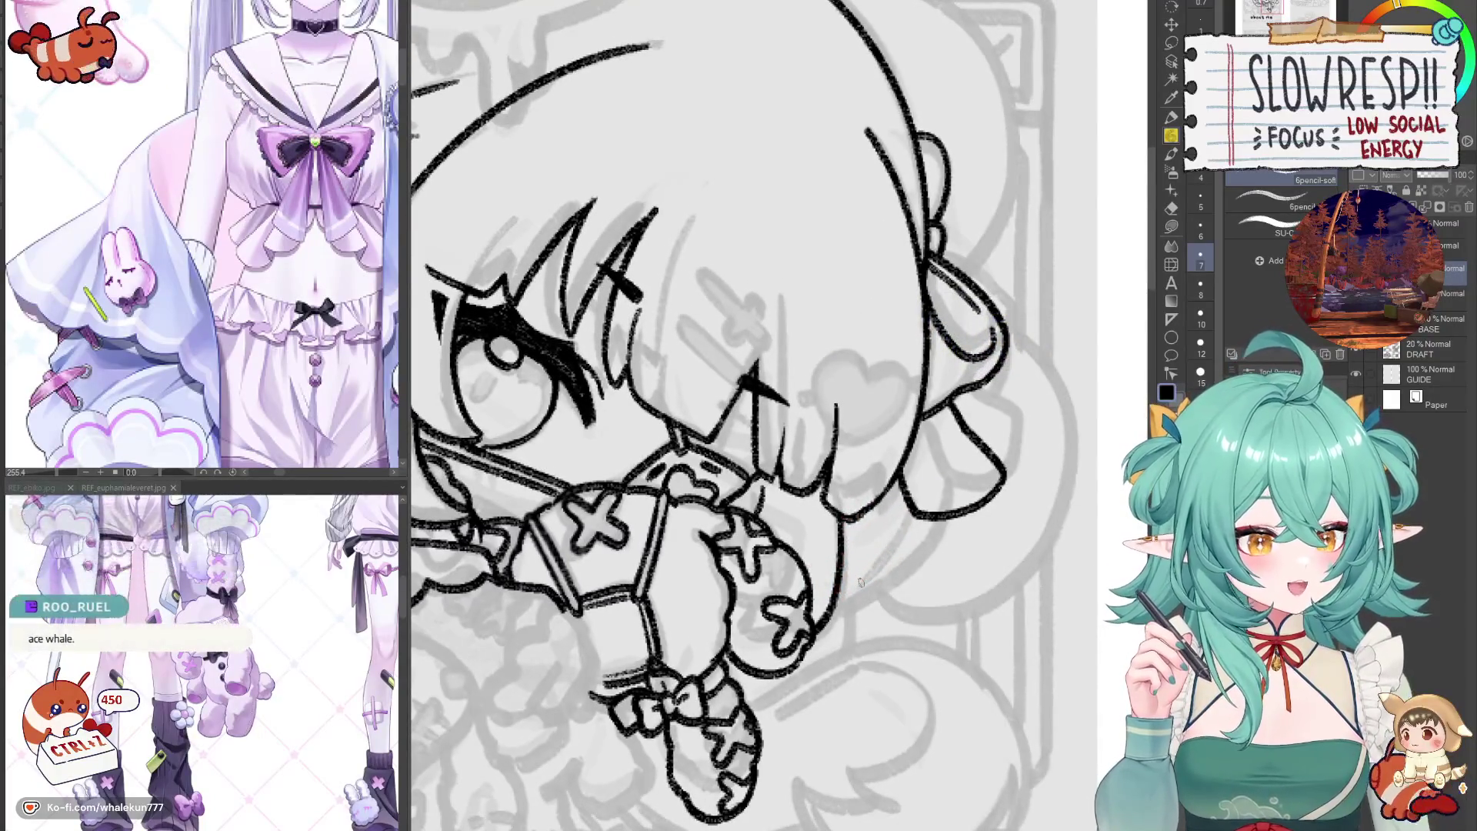
pyautogui.moveTo(750, 415); pyautogui.dragTo(778, 422)
pyautogui.scroll(-3, 929, 626)
pyautogui.press('h')
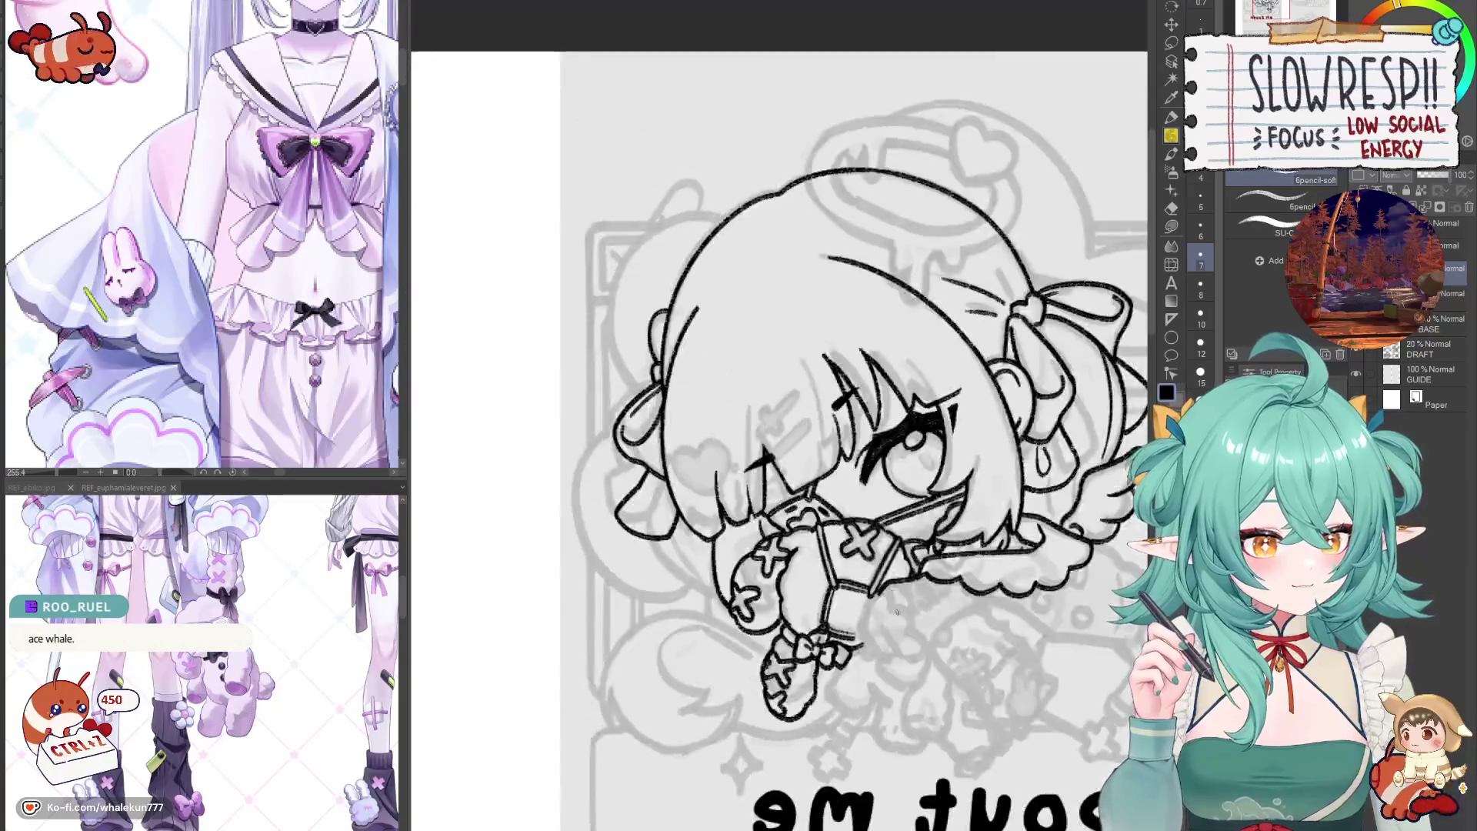
pyautogui.scroll(4, 867, 564)
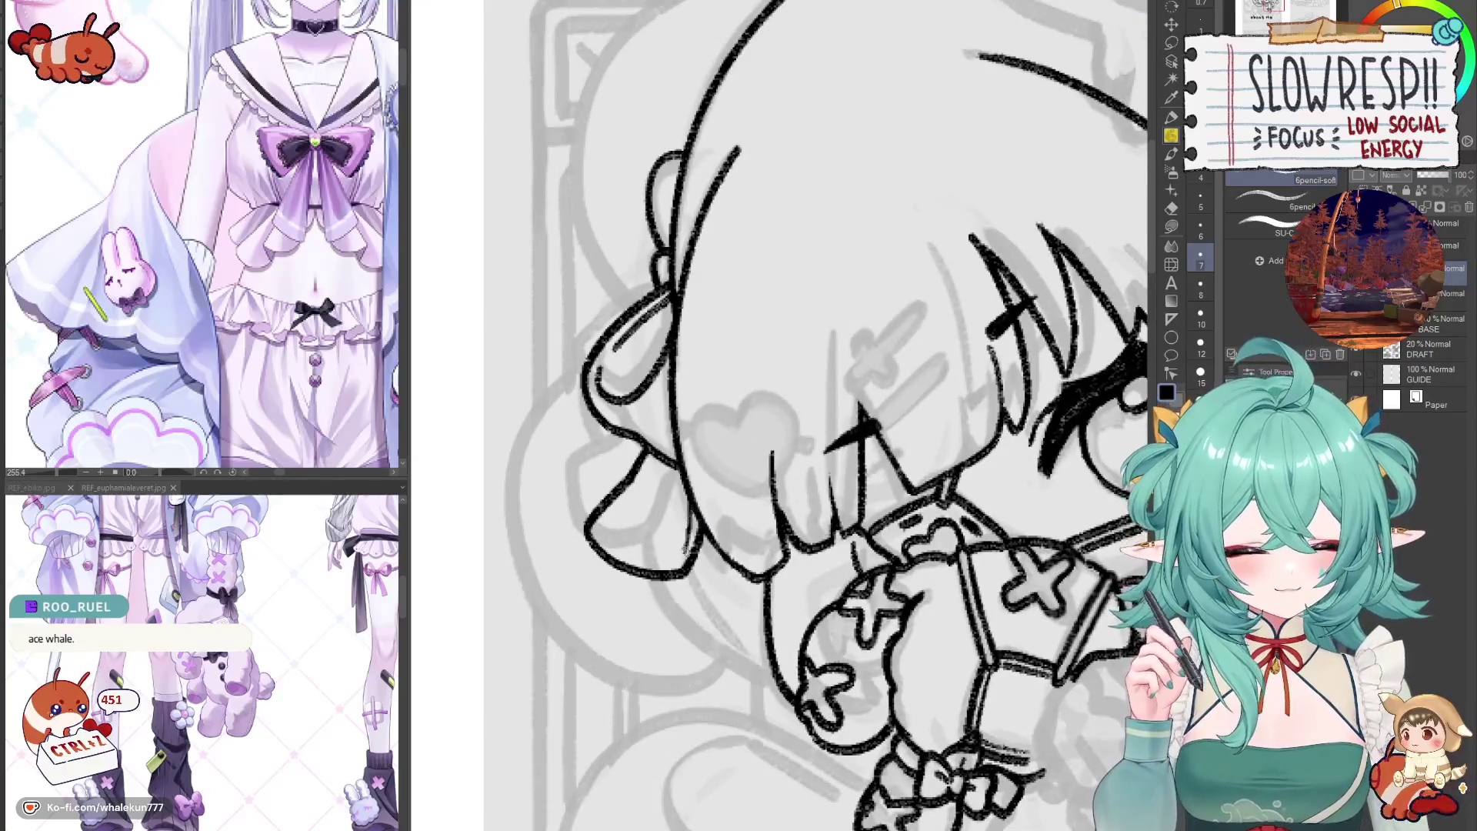
# - Add a short extra stroke to the hair line and review it in mirrored view
pyautogui.moveTo(687, 504); pyautogui.dragTo(686, 554)
pyautogui.press('h')
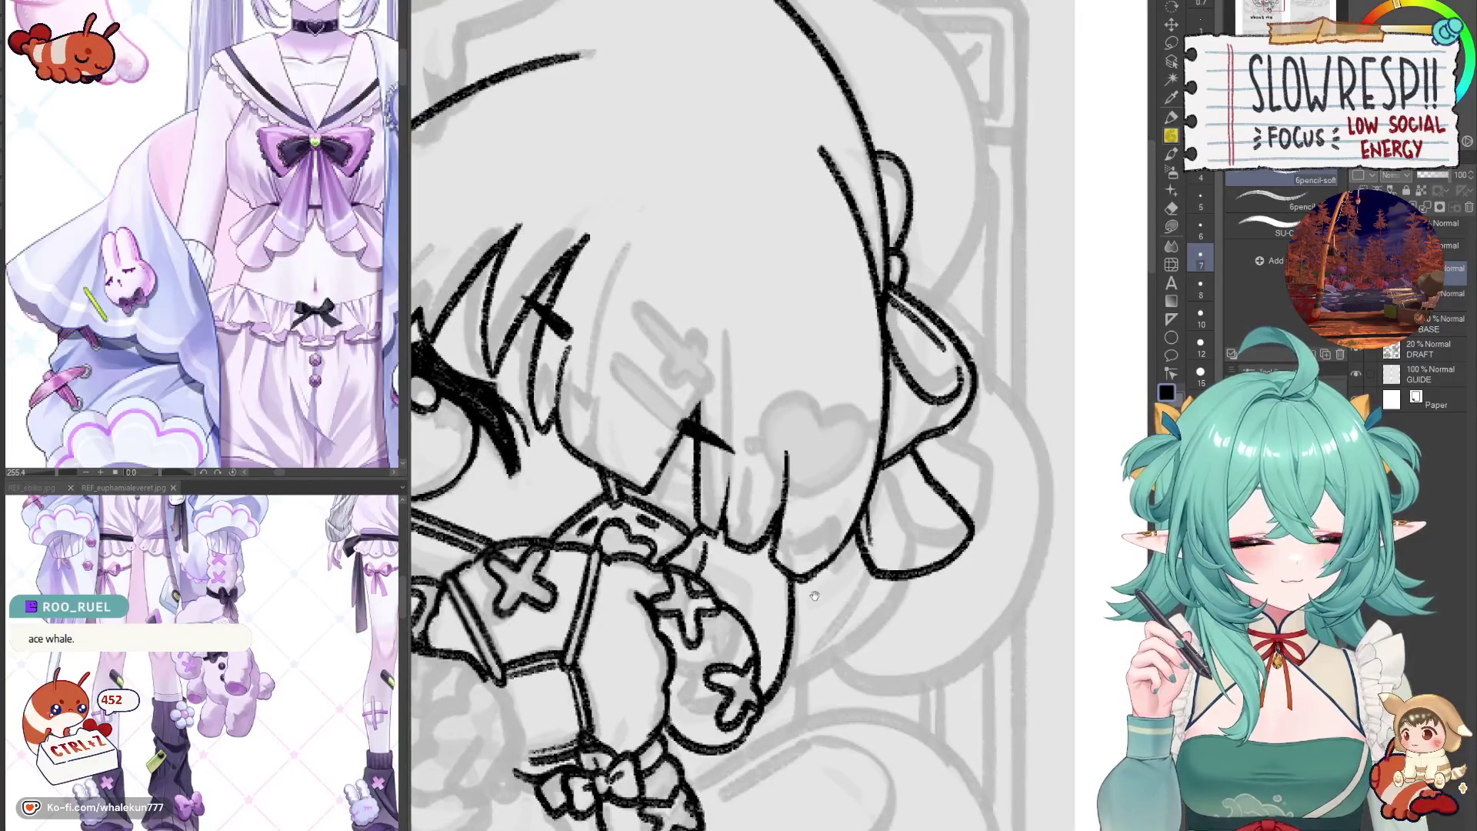
pyautogui.scroll(-3, 813, 595)
pyautogui.press('h')
pyautogui.scroll(3, 813, 595)
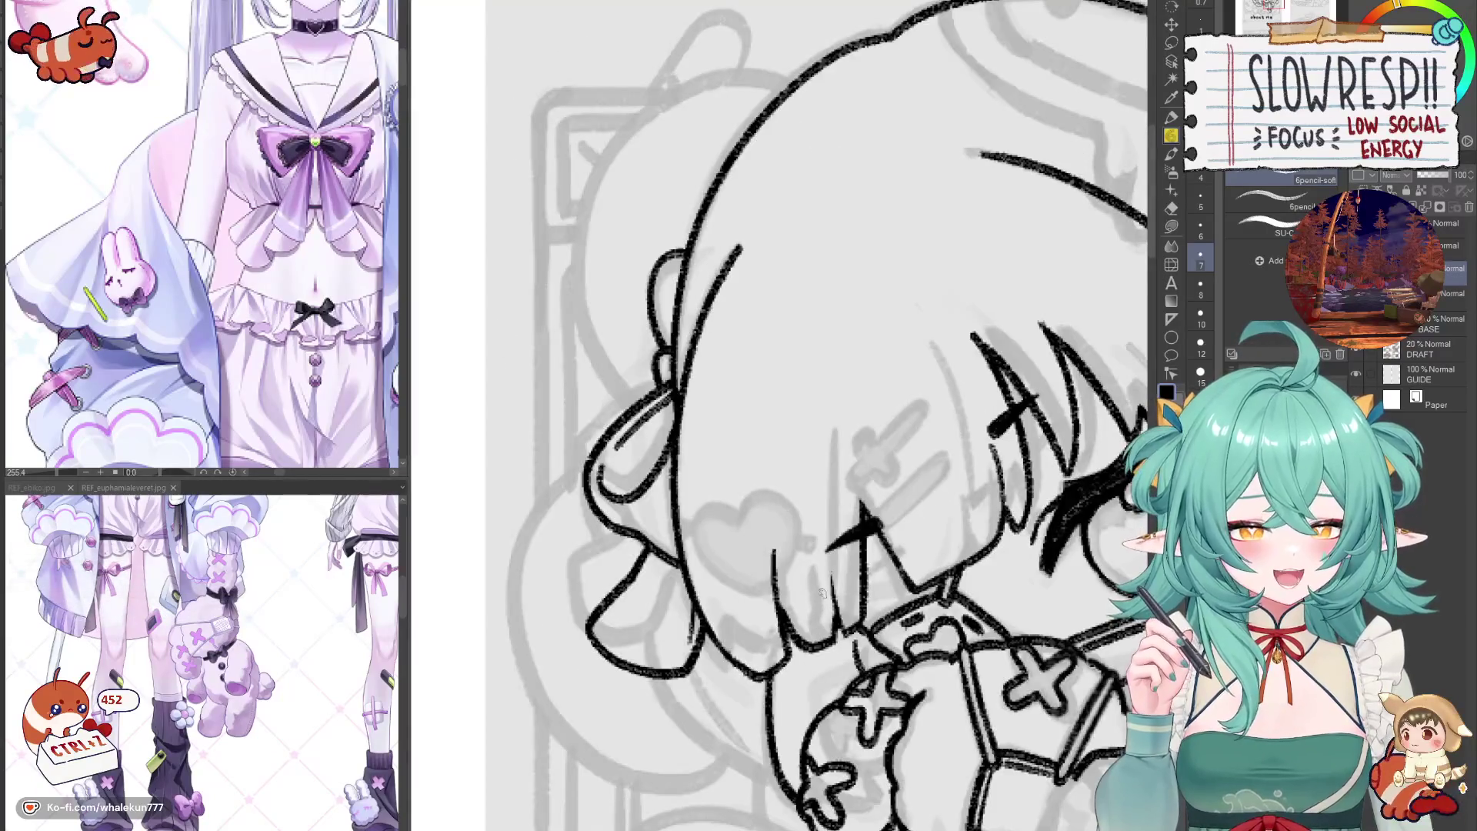
pyautogui.scroll(-2, 822, 595)
pyautogui.scroll(-3, 821, 594)
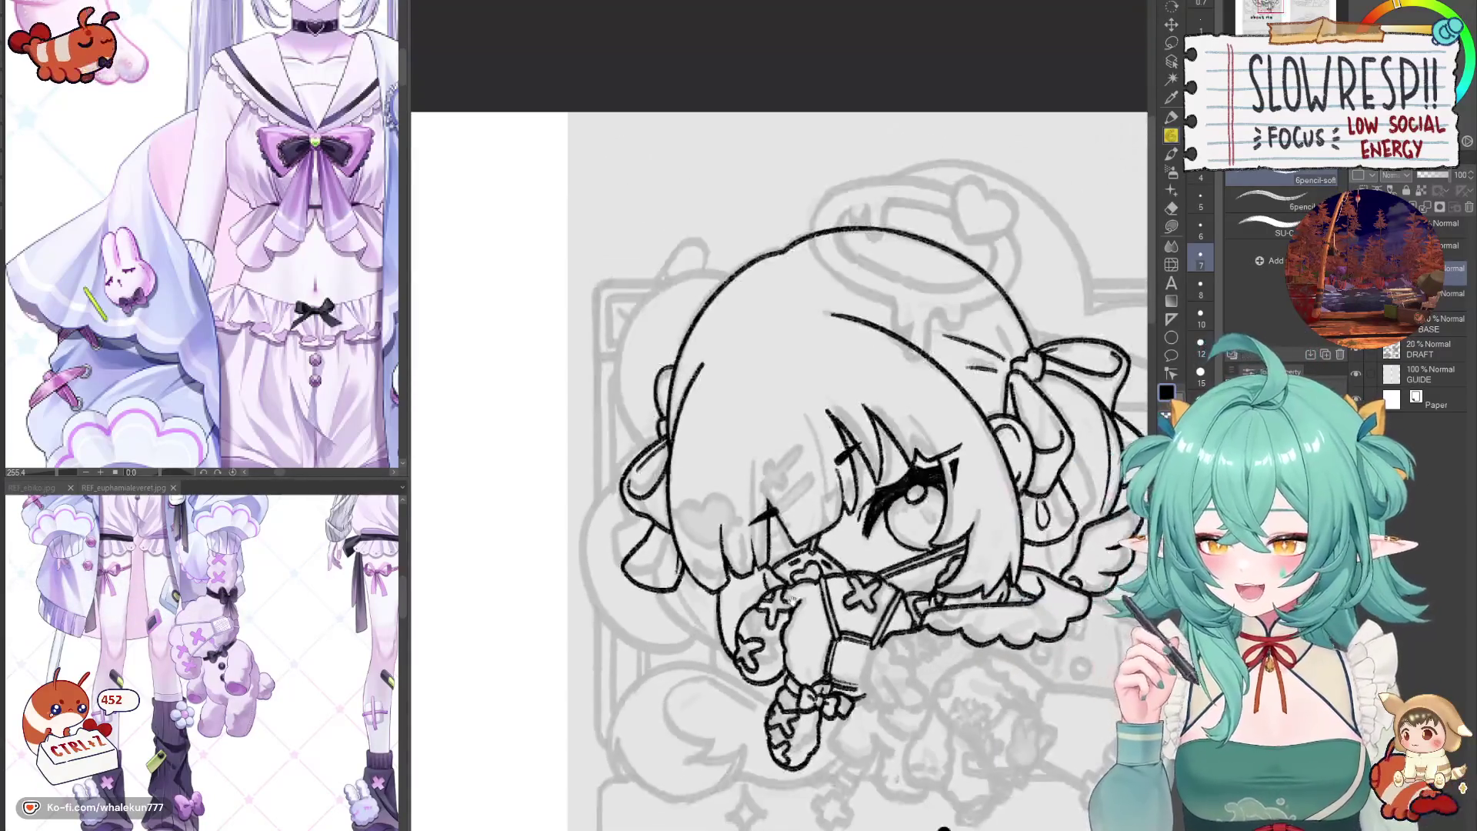
pyautogui.press('h')
pyautogui.press('h')
pyautogui.press('h')
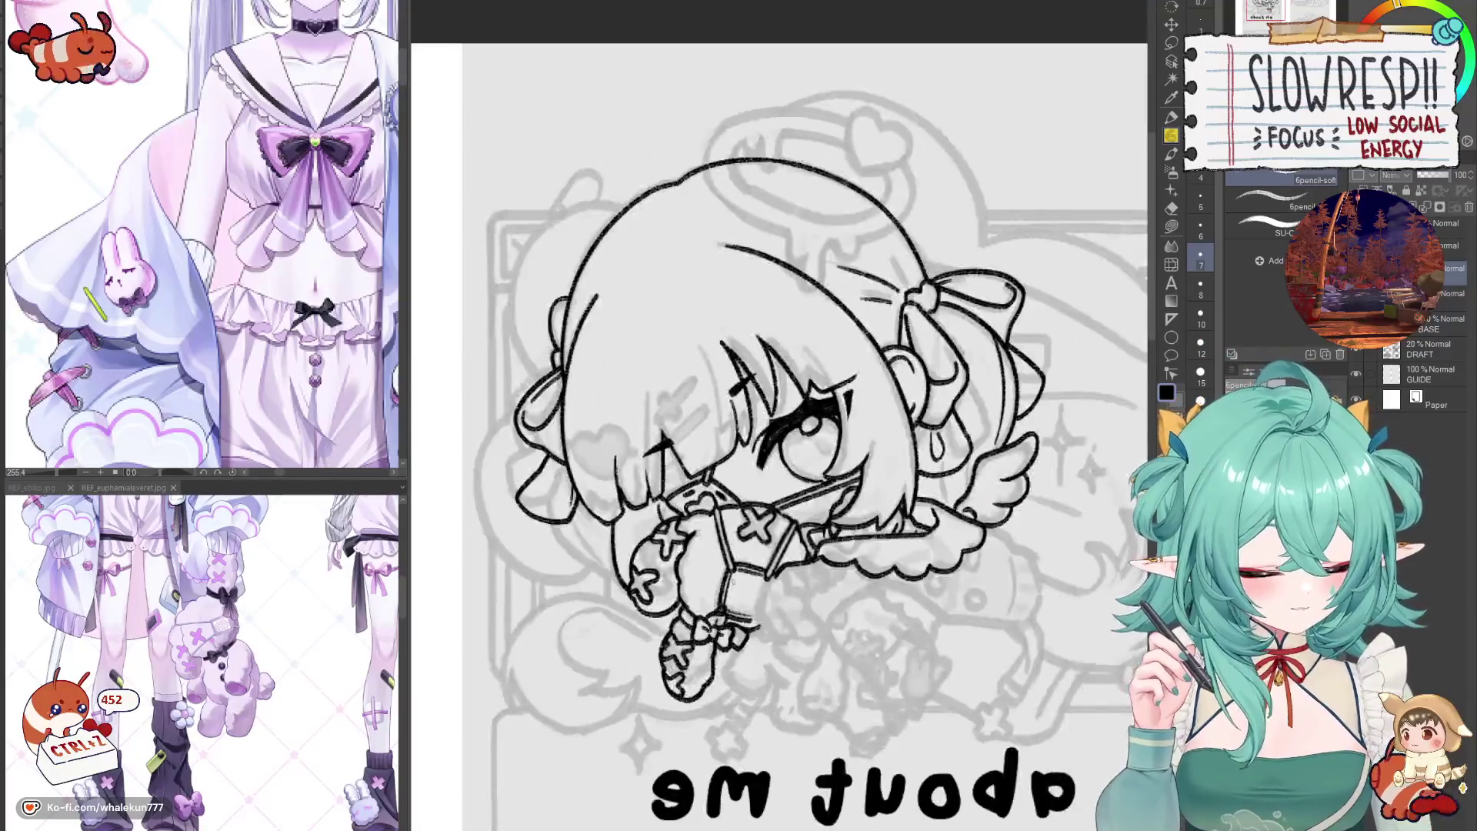
pyautogui.press('h')
pyautogui.moveTo(984, 448)
pyautogui.mouseDown()
pyautogui.moveTo(930, 434)
pyautogui.moveTo(931, 557)
pyautogui.mouseUp()
pyautogui.scroll(1, 930, 435)
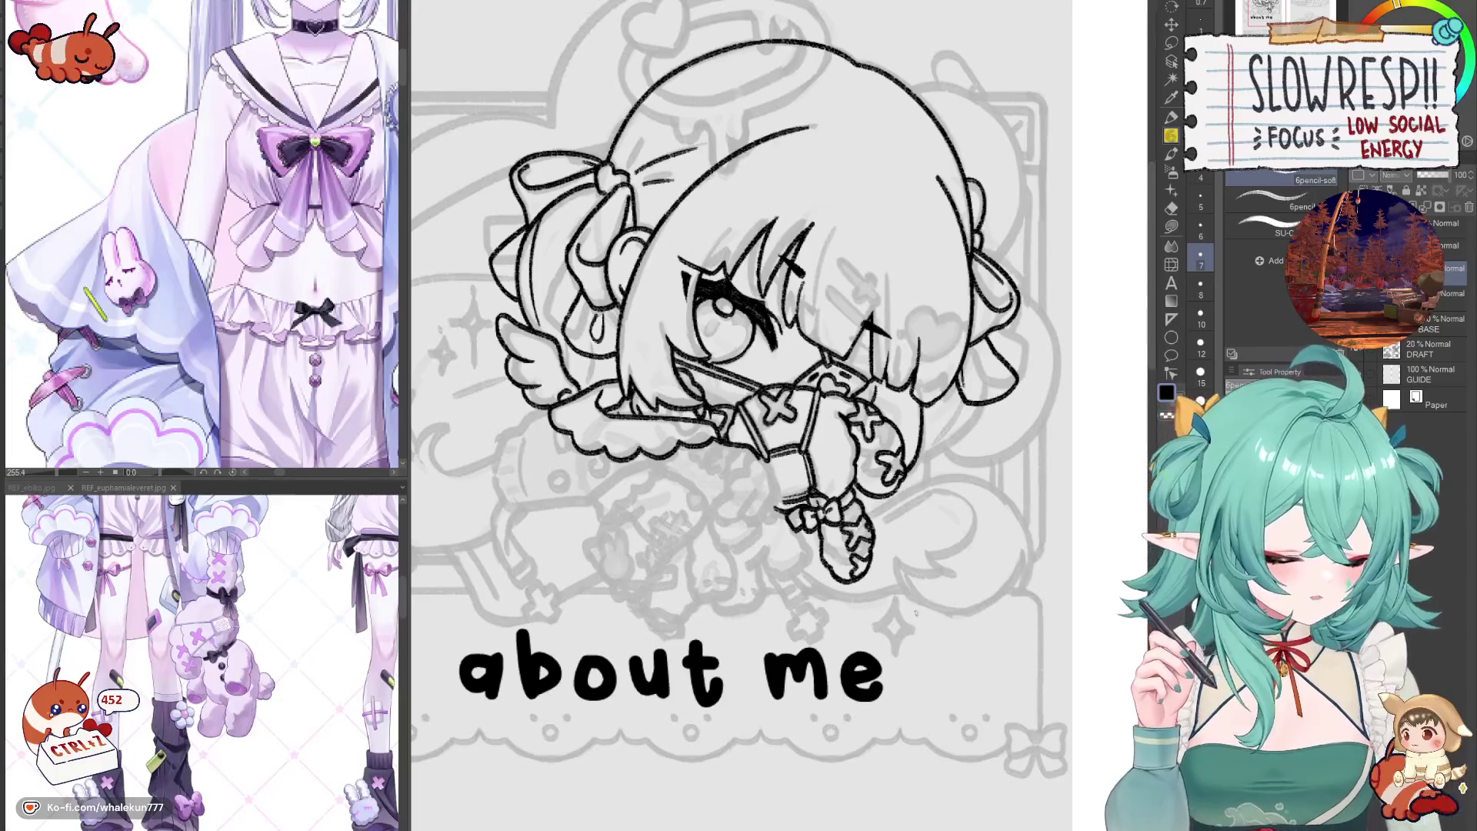
pyautogui.press('h')
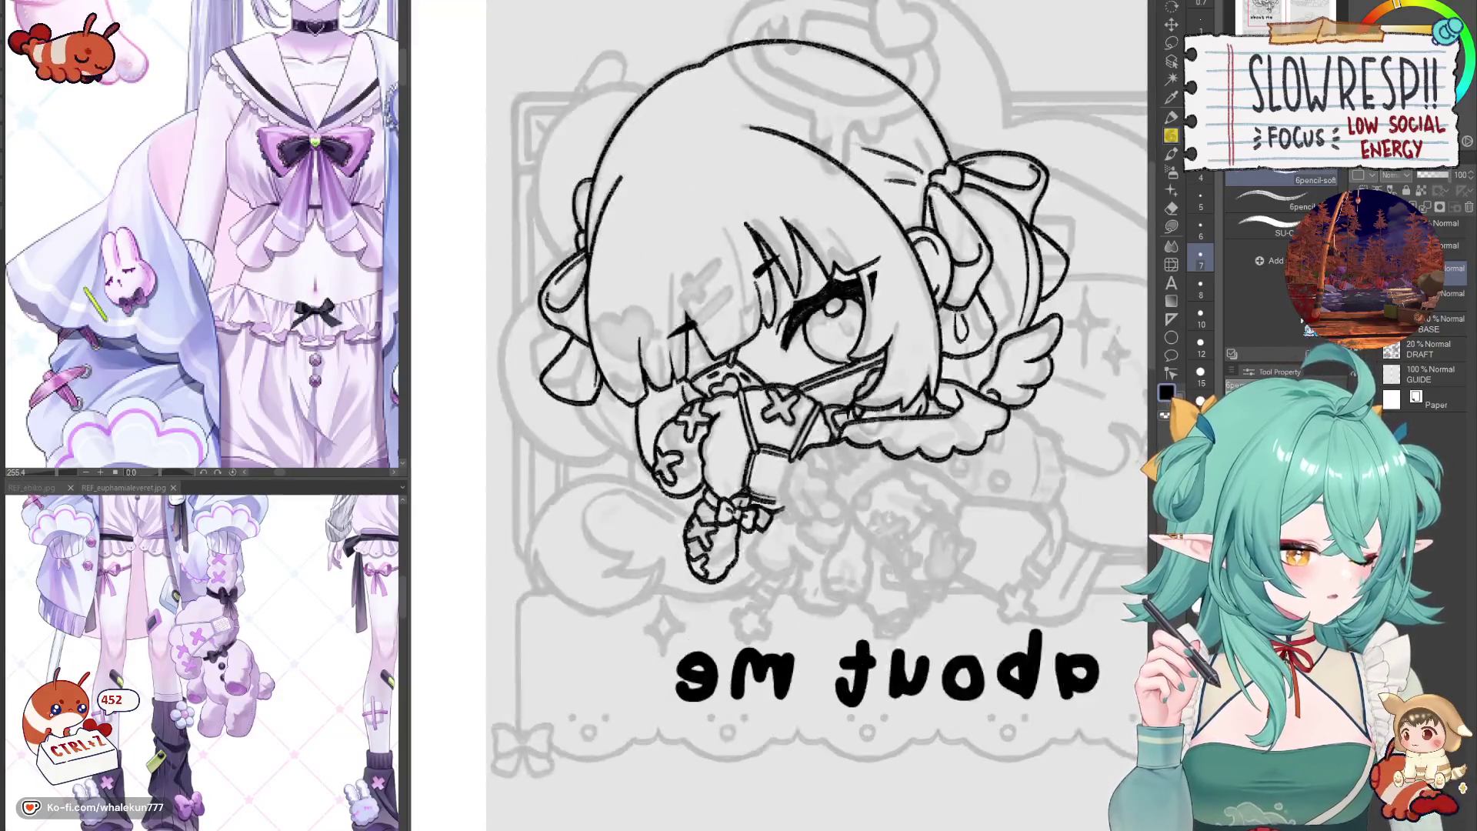
pyautogui.scroll(3, 570, 358)
# - Retouch a small stroke on the left side of the hair, discarding misplaced attempts
pyautogui.moveTo(571, 347); pyautogui.dragTo(569, 392)
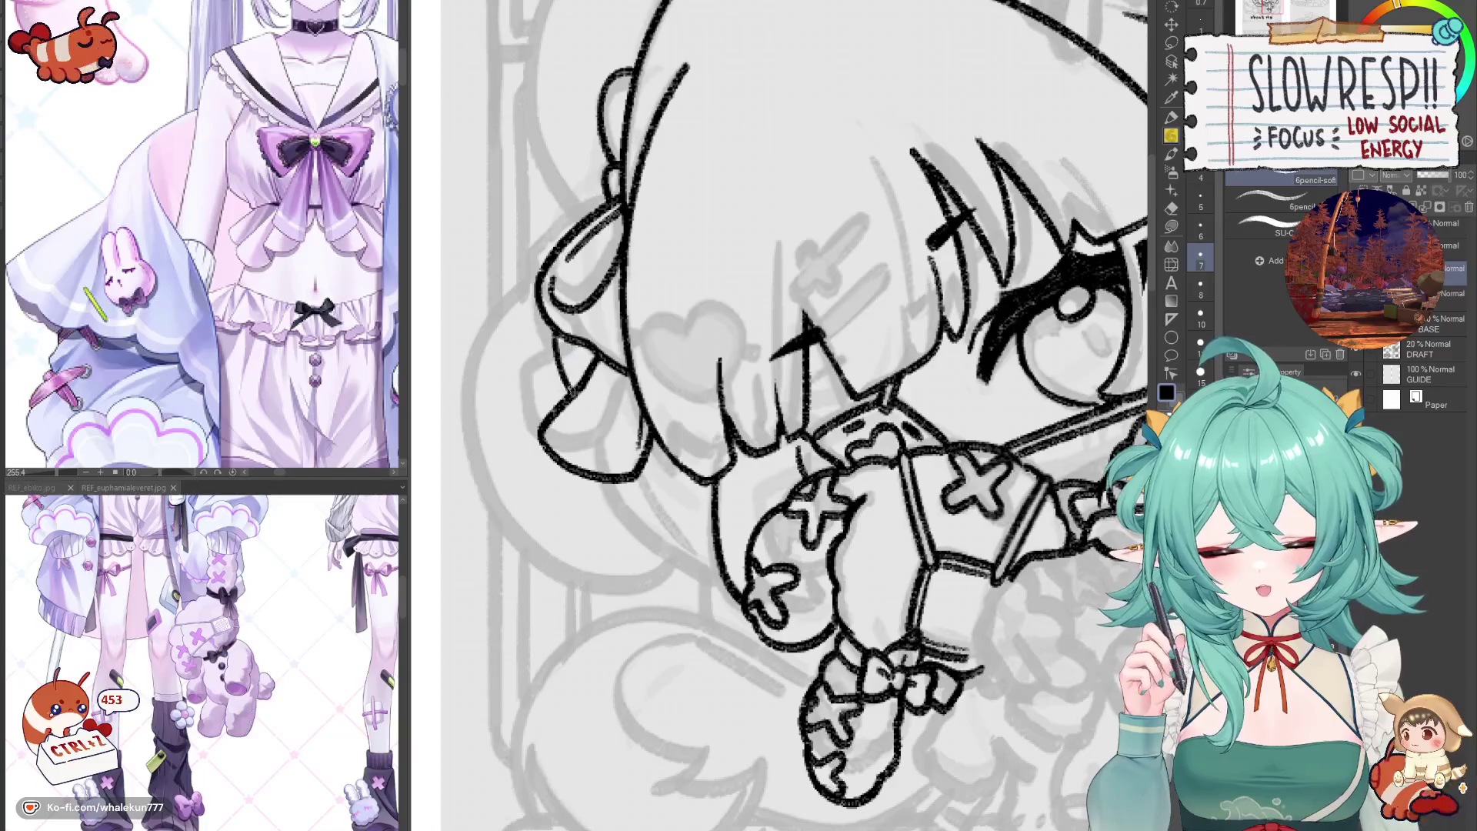
pyautogui.hotkey('ctrl', 'z')
pyautogui.moveTo(570, 232)
pyautogui.mouseDown()
pyautogui.moveTo(603, 184)
pyautogui.moveTo(566, 248)
pyautogui.mouseUp()
pyautogui.hotkey('ctrl', 'z')
pyautogui.hotkey('ctrl', 'z')
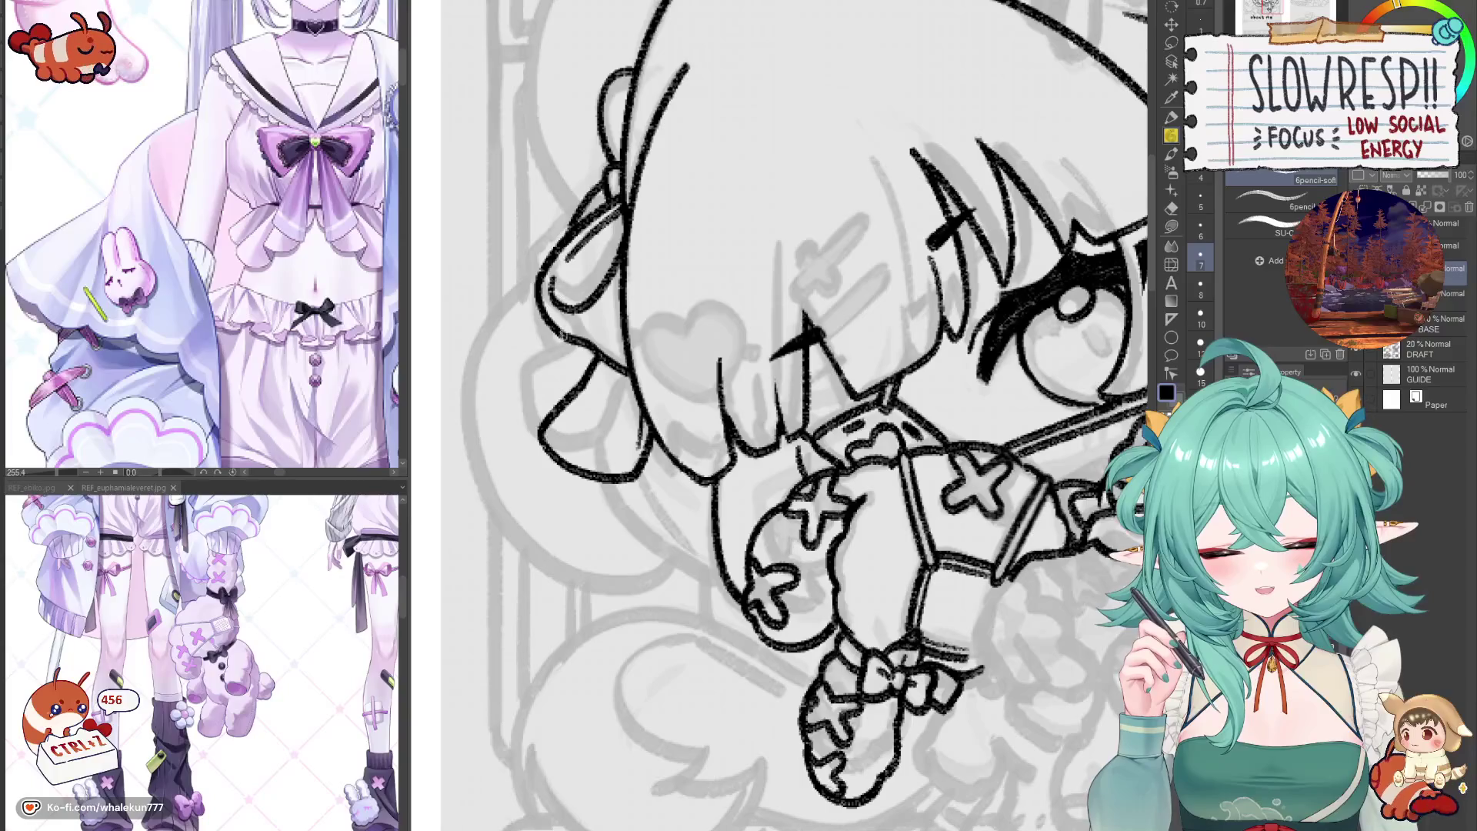
pyautogui.moveTo(563, 331); pyautogui.dragTo(573, 388)
pyautogui.hotkey('ctrl', 'z')
pyautogui.moveTo(565, 336); pyautogui.dragTo(570, 398)
pyautogui.press('h')
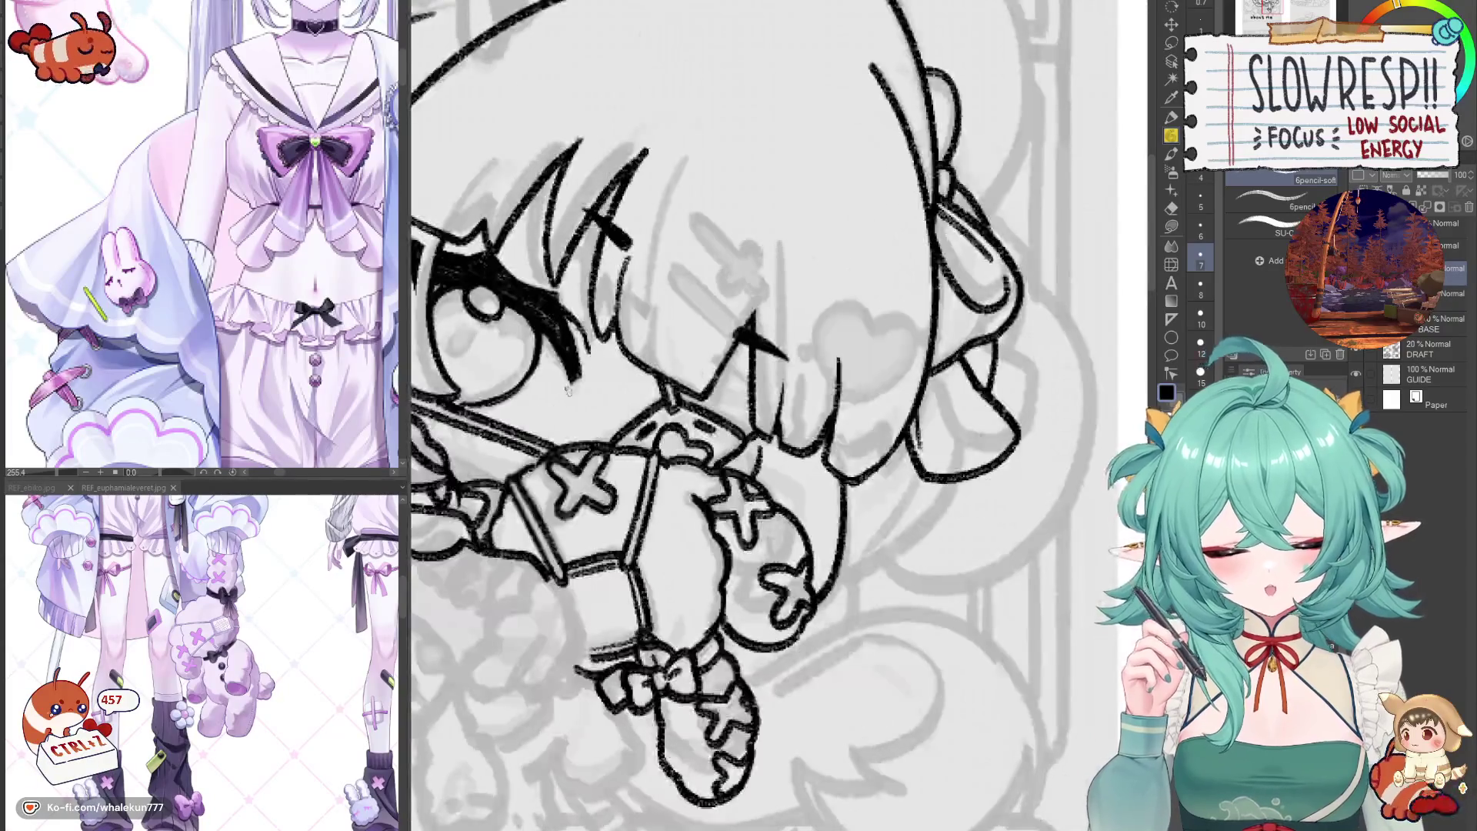
pyautogui.hotkey('ctrl', '-')
pyautogui.hotkey('ctrl', '-')
pyautogui.press('h')
pyautogui.press('h')
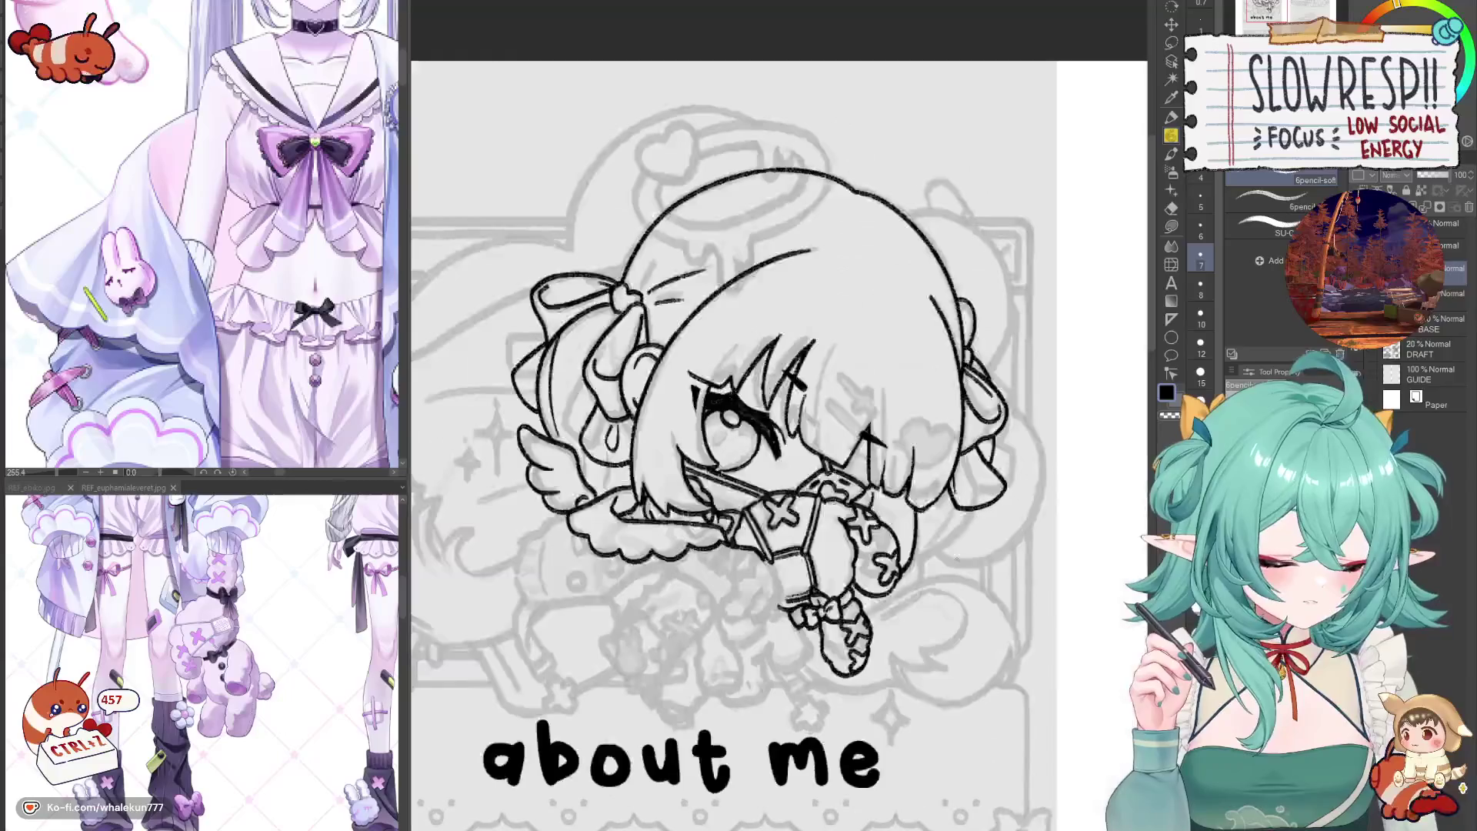
# - Redraw the line along the hair's lower-right edge repeatedly, undoing unsatisfactory strokes
pyautogui.moveTo(946, 595); pyautogui.dragTo(993, 502)
pyautogui.hotkey('ctrl', 'z')
pyautogui.hotkey('ctrl', 'z')
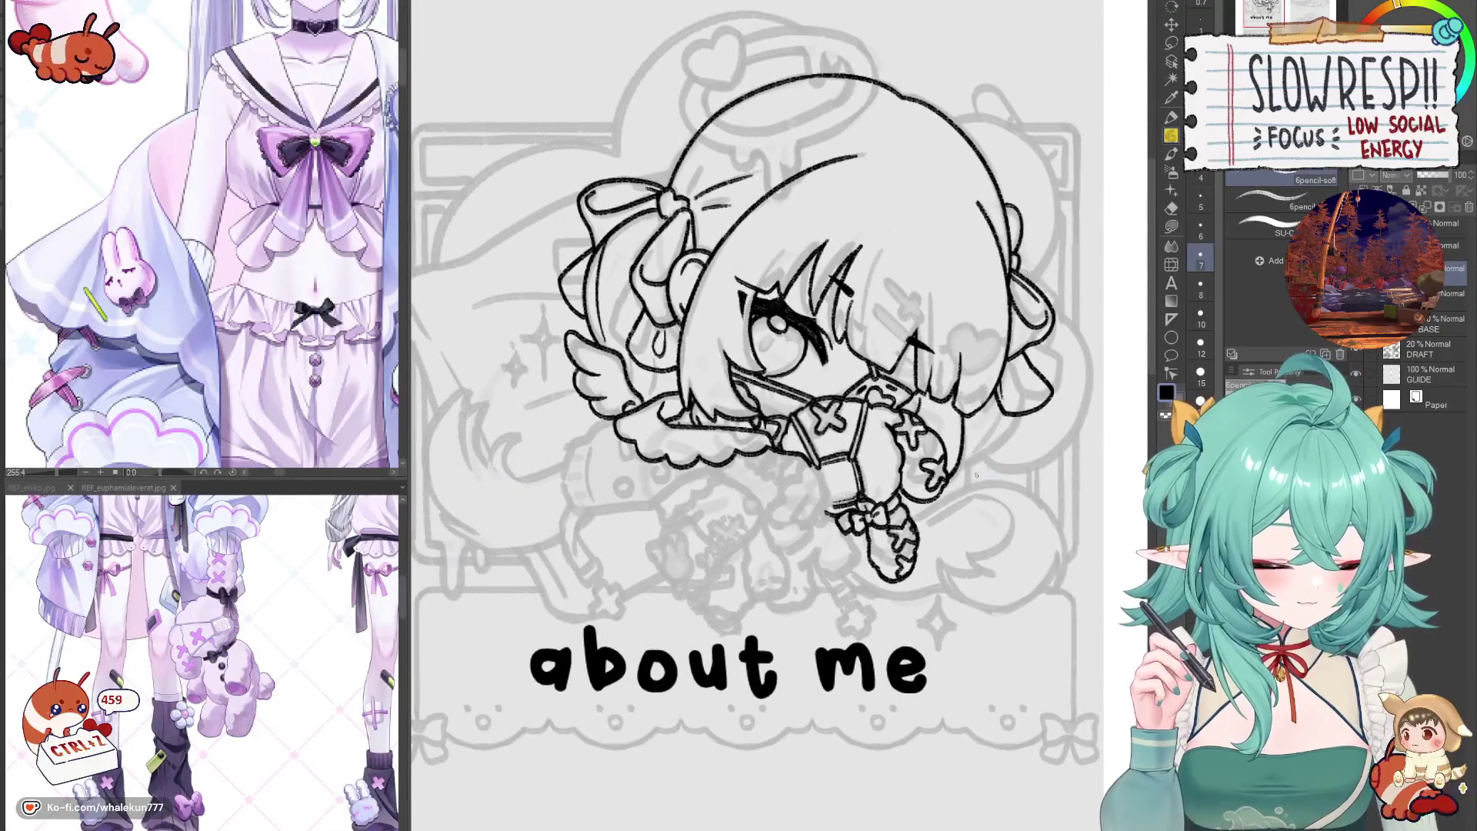
pyautogui.scroll(3, 807, 346)
pyautogui.moveTo(1022, 416); pyautogui.dragTo(939, 494)
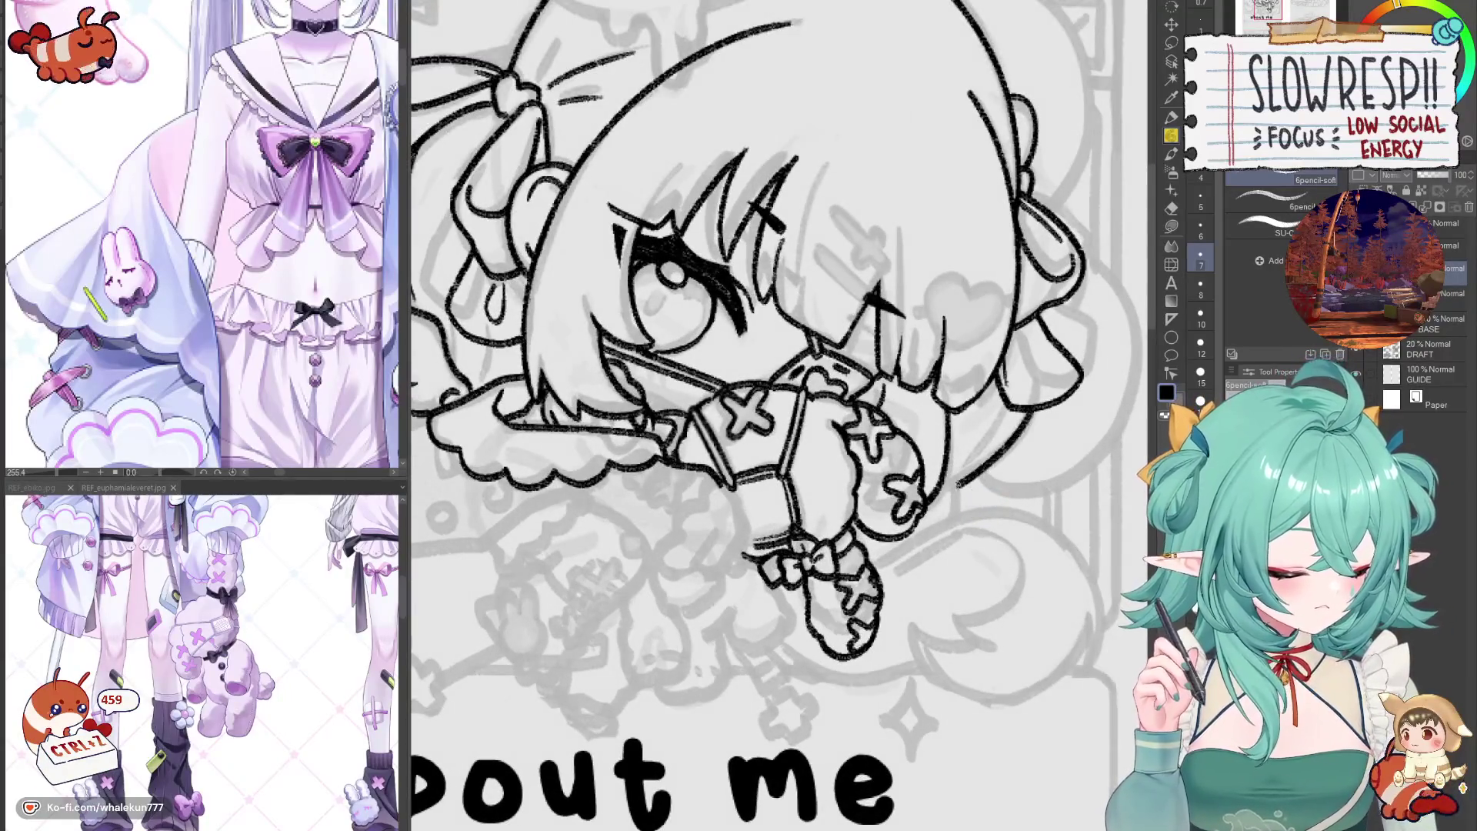
pyautogui.hotkey('ctrl', 'z')
pyautogui.moveTo(1027, 413); pyautogui.dragTo(944, 485)
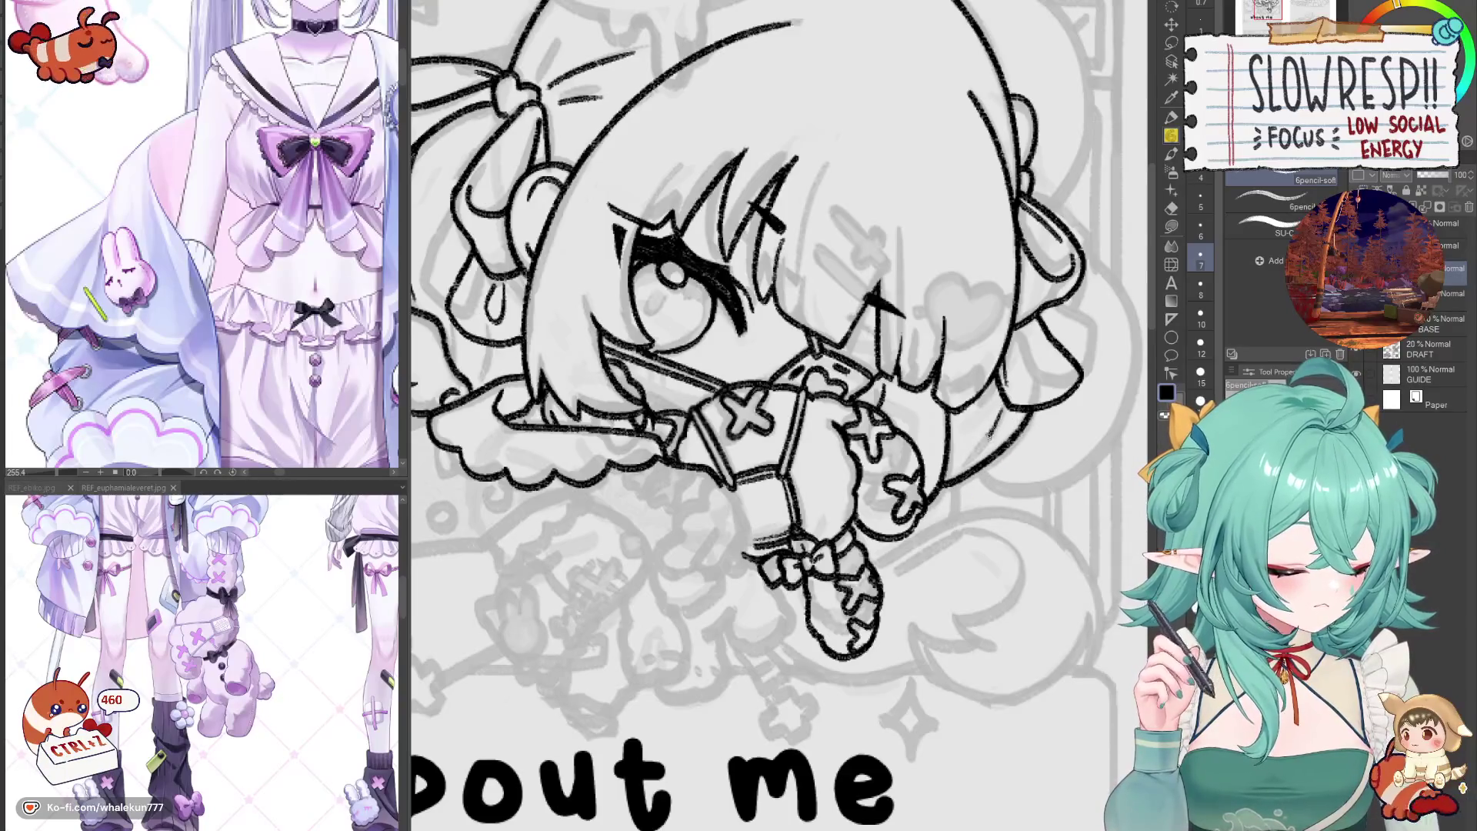
pyautogui.hotkey('ctrl', 'z')
pyautogui.hotkey('ctrl', 'z')
pyautogui.moveTo(1026, 413); pyautogui.dragTo(940, 491)
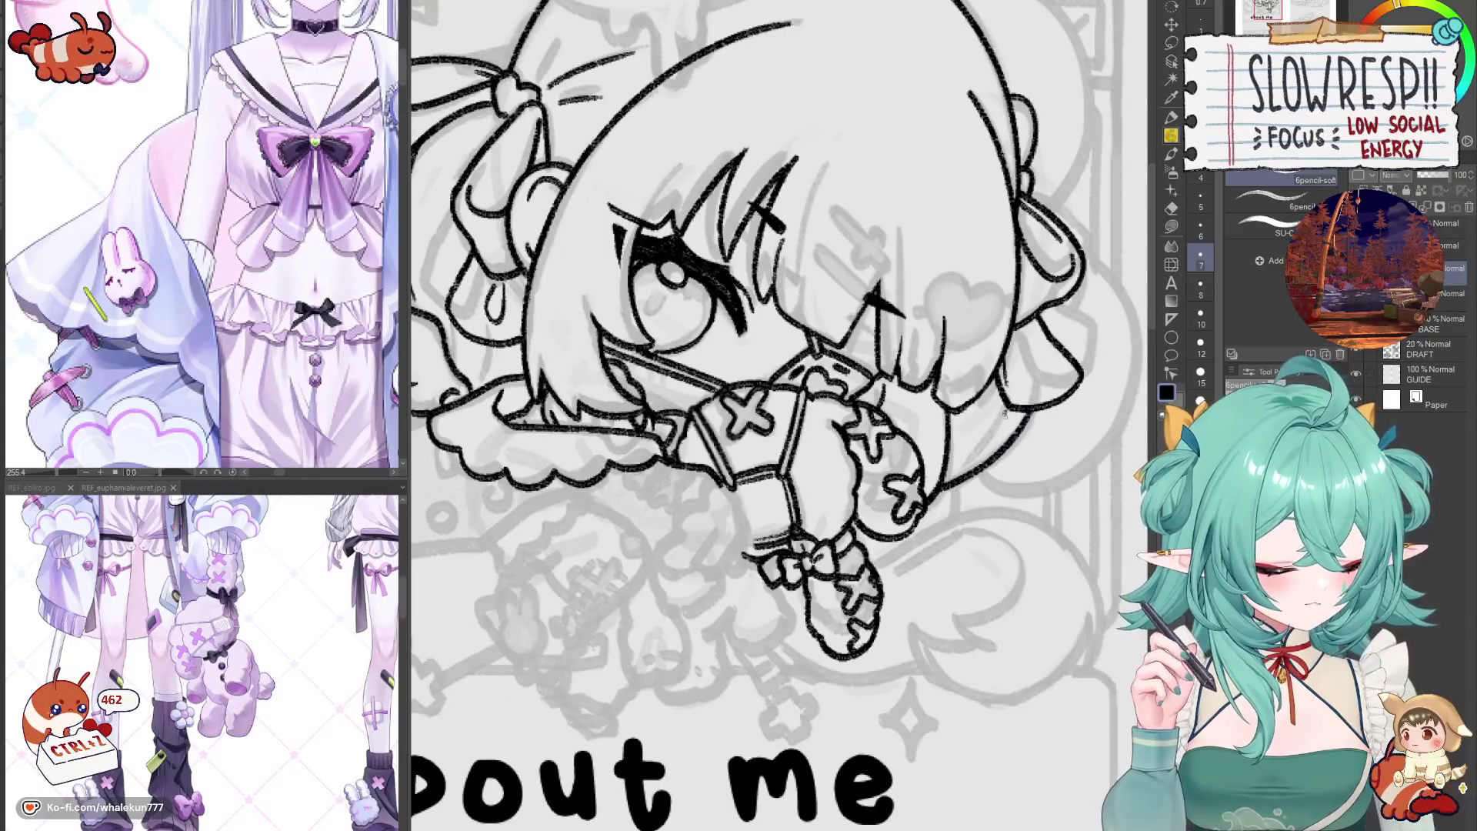
pyautogui.hotkey('ctrl', 'z')
pyautogui.moveTo(1003, 416); pyautogui.dragTo(940, 485)
pyautogui.hotkey('ctrl', 'z')
pyautogui.hotkey('ctrl', 'z')
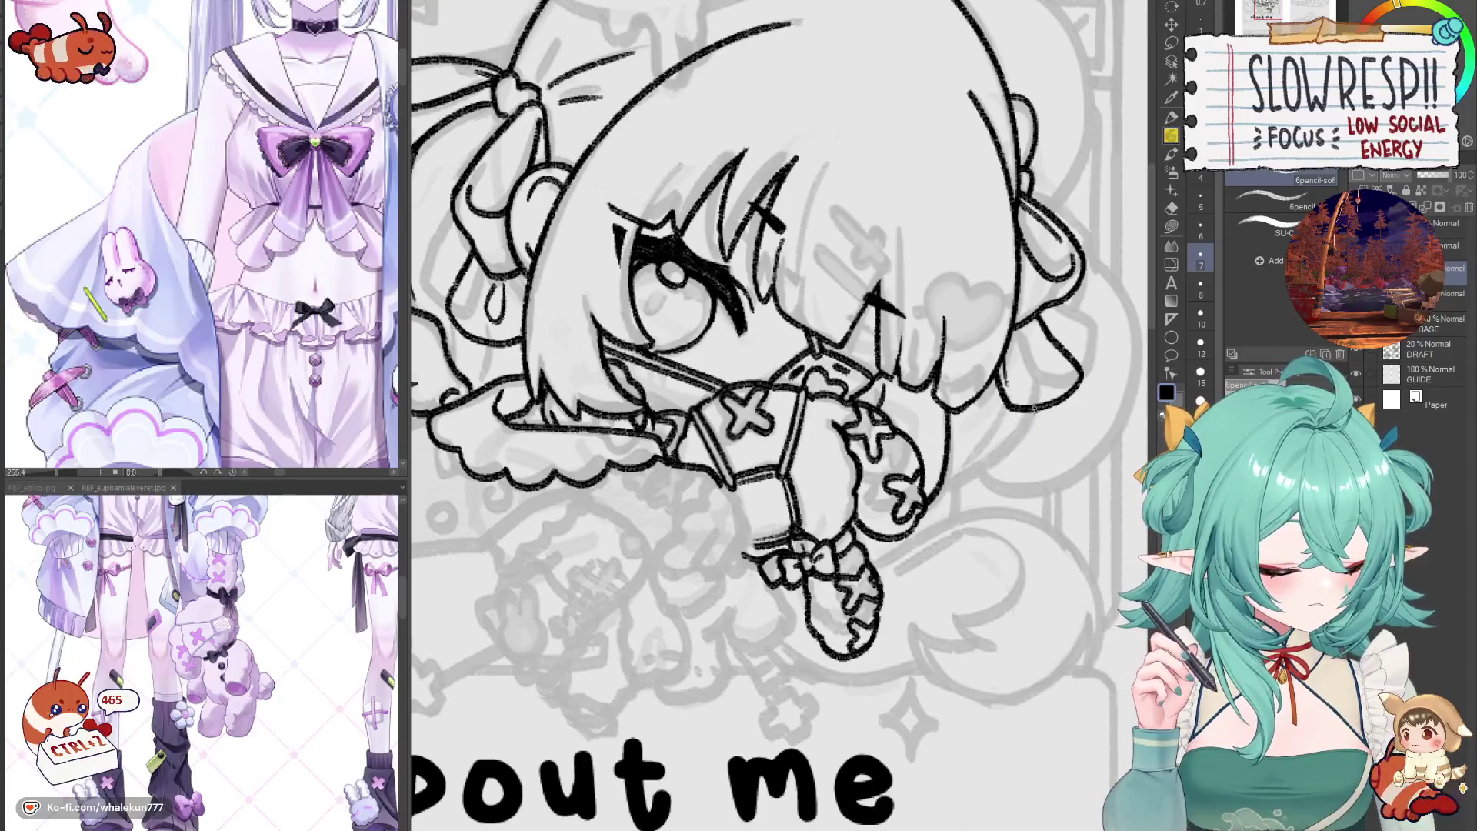
pyautogui.hotkey('ctrl', 'z')
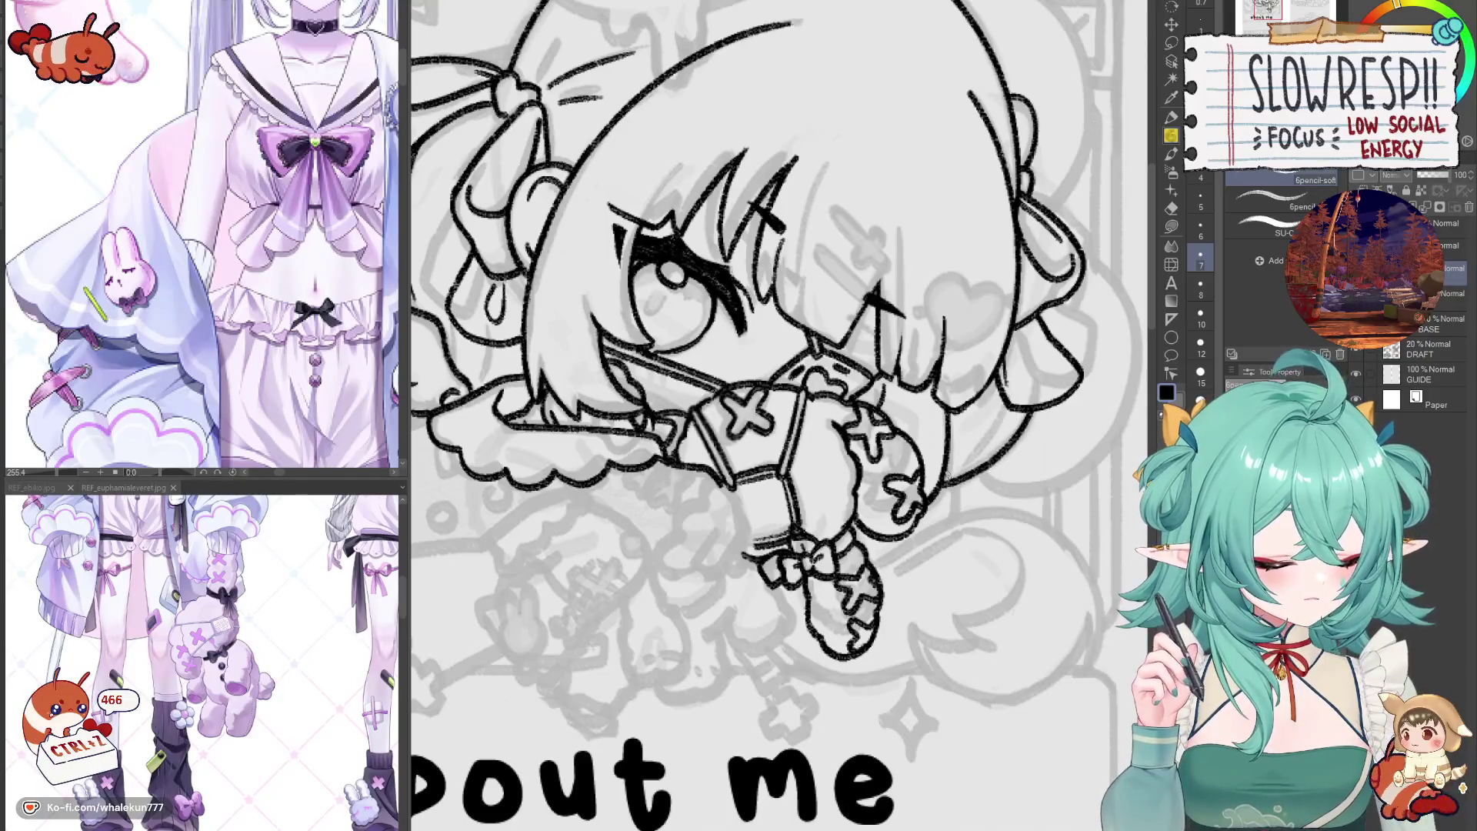
pyautogui.moveTo(990, 433); pyautogui.dragTo(941, 486)
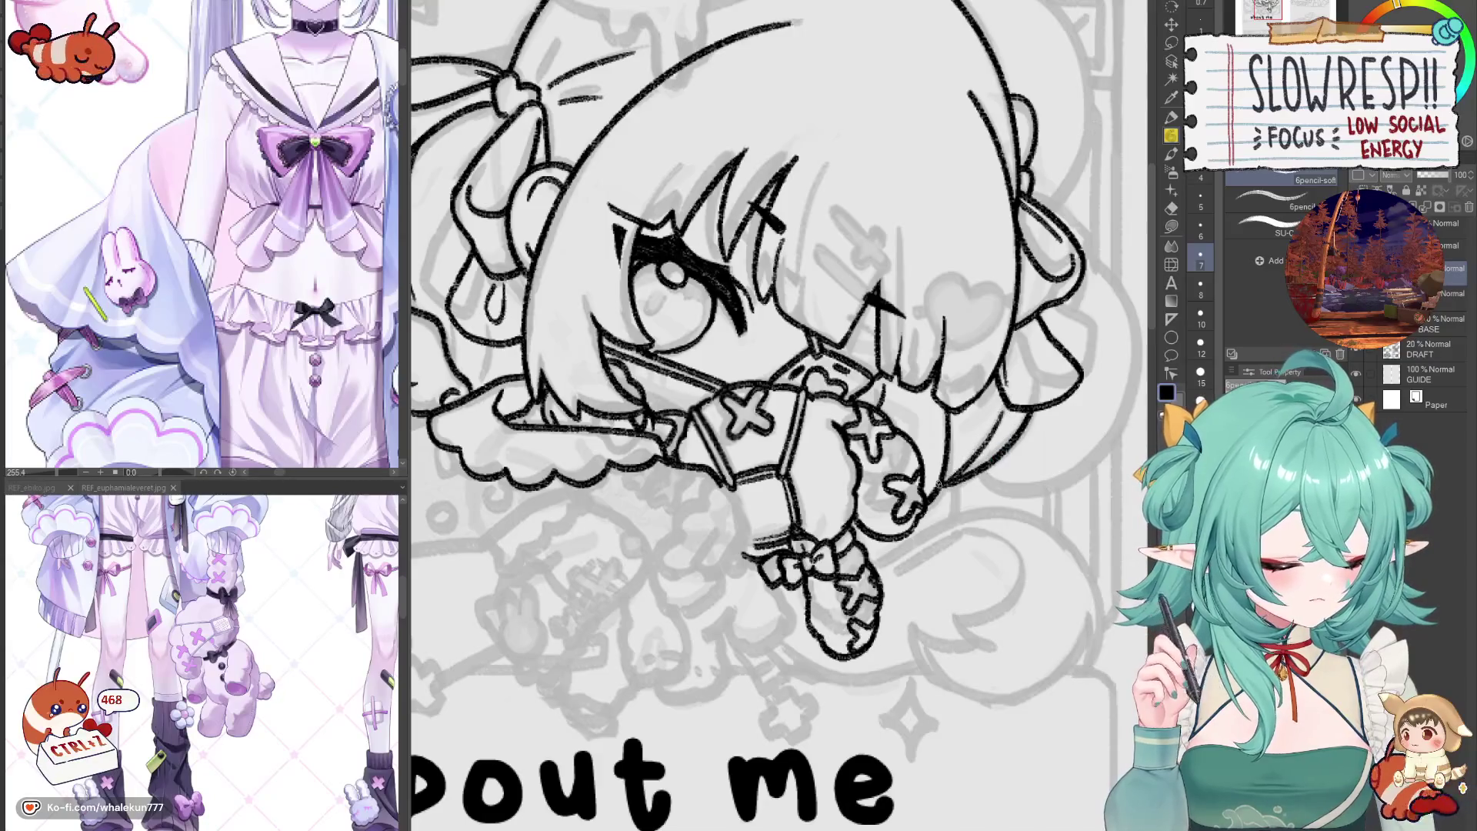
pyautogui.hotkey('ctrl', 'z')
# - Mirror the canvas and reposition the view to check the retouched hair
pyautogui.press('h')
pyautogui.scroll(-3, 839, 548)
pyautogui.moveTo(838, 547); pyautogui.dragTo(813, 522)
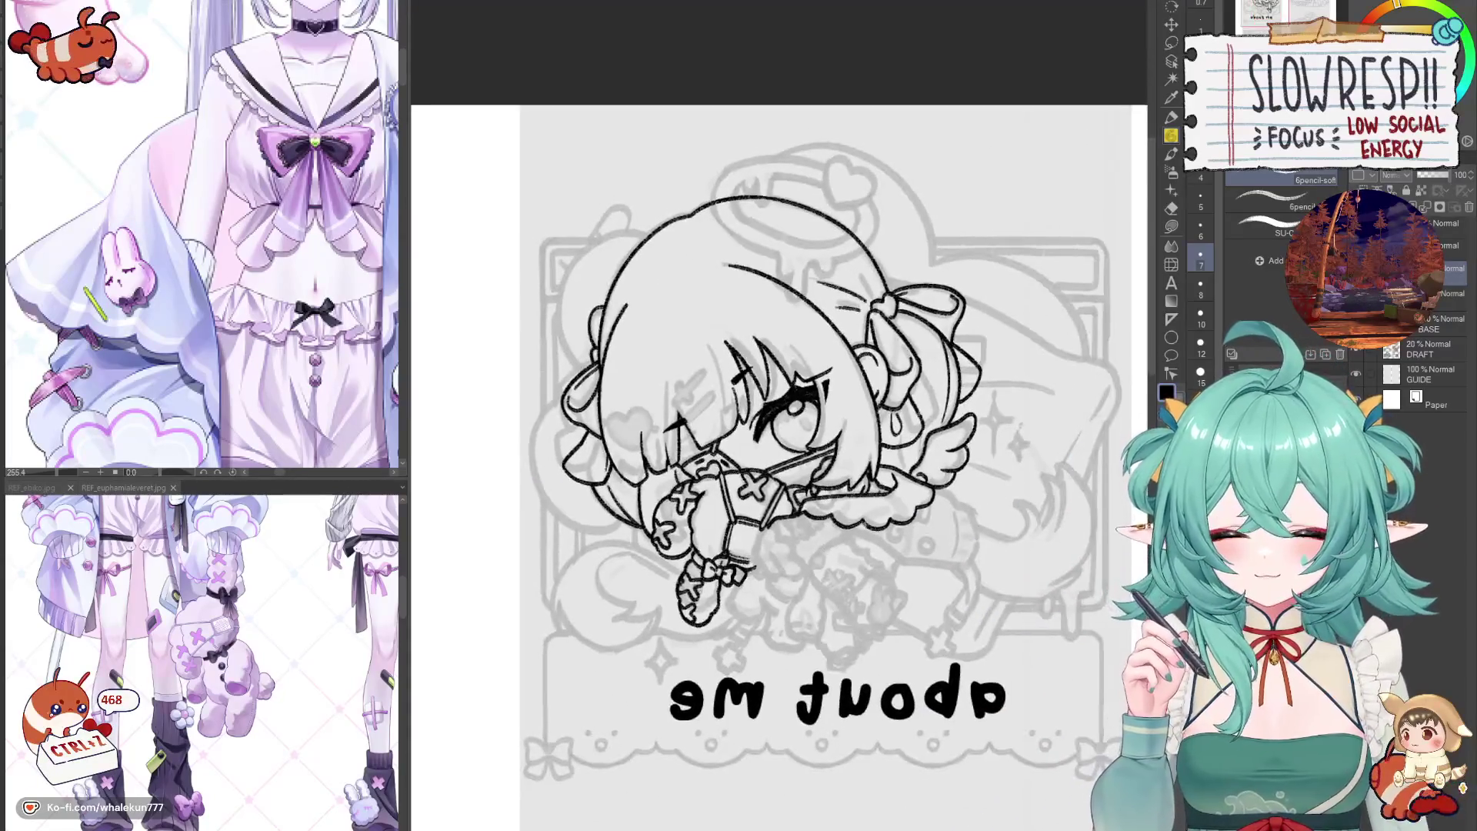
pyautogui.press('h')
pyautogui.press('h')
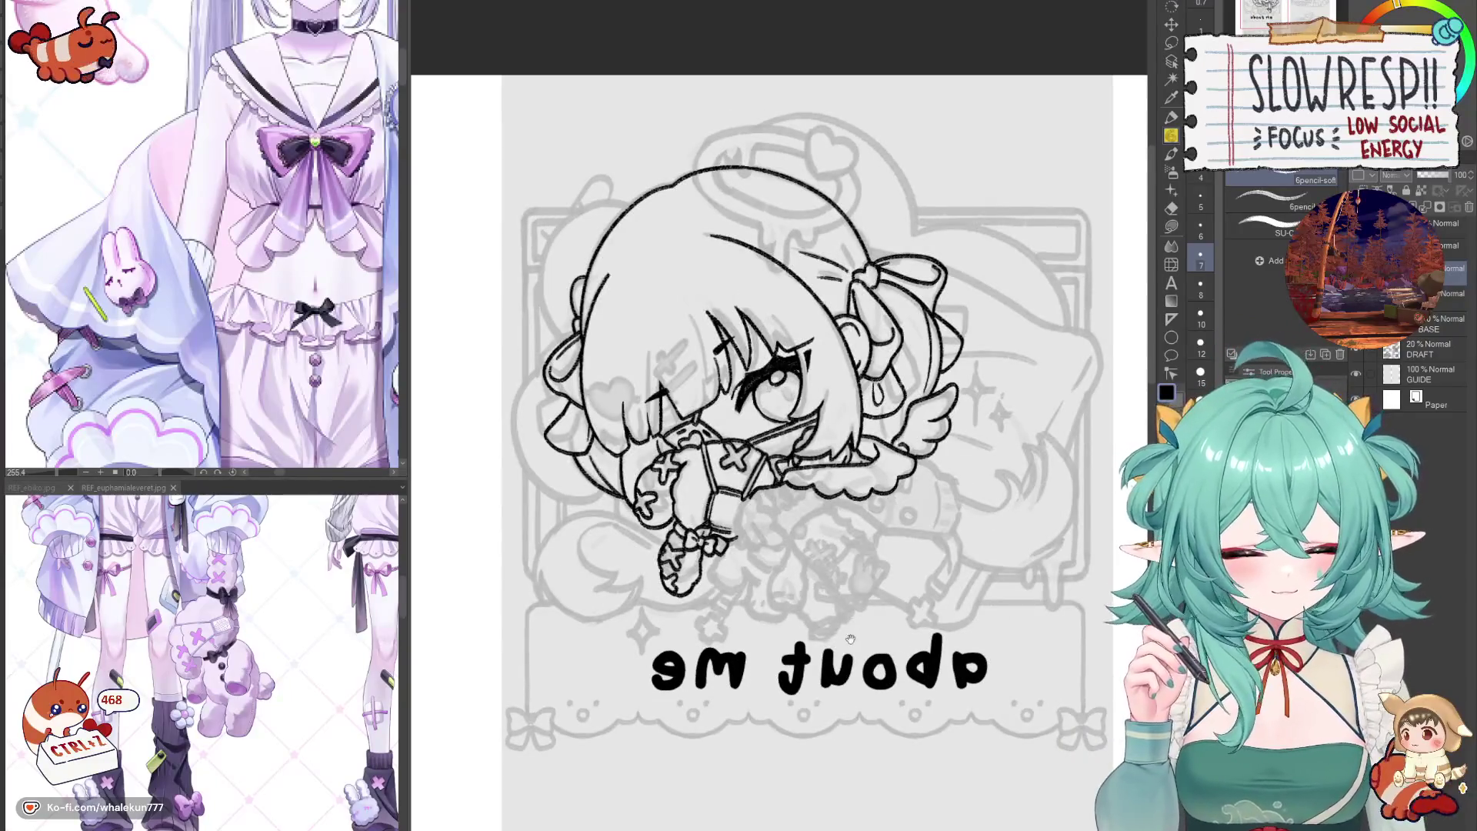
pyautogui.moveTo(851, 637); pyautogui.dragTo(889, 591)
pyautogui.press('h')
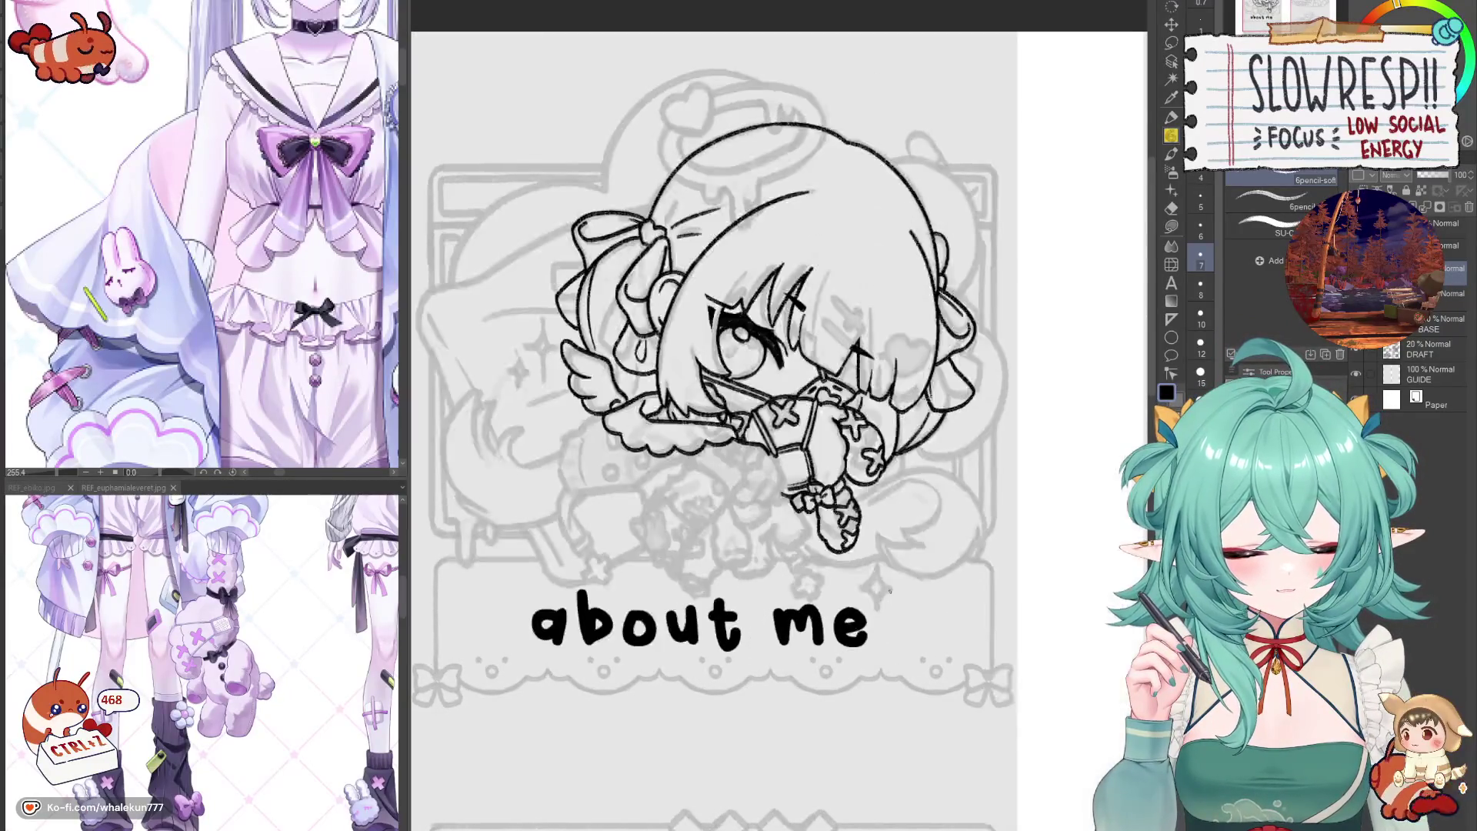
# - Ink a short line near the wing and sleeve area, removing unwanted small strokes
pyautogui.moveTo(892, 572); pyautogui.dragTo(957, 513)
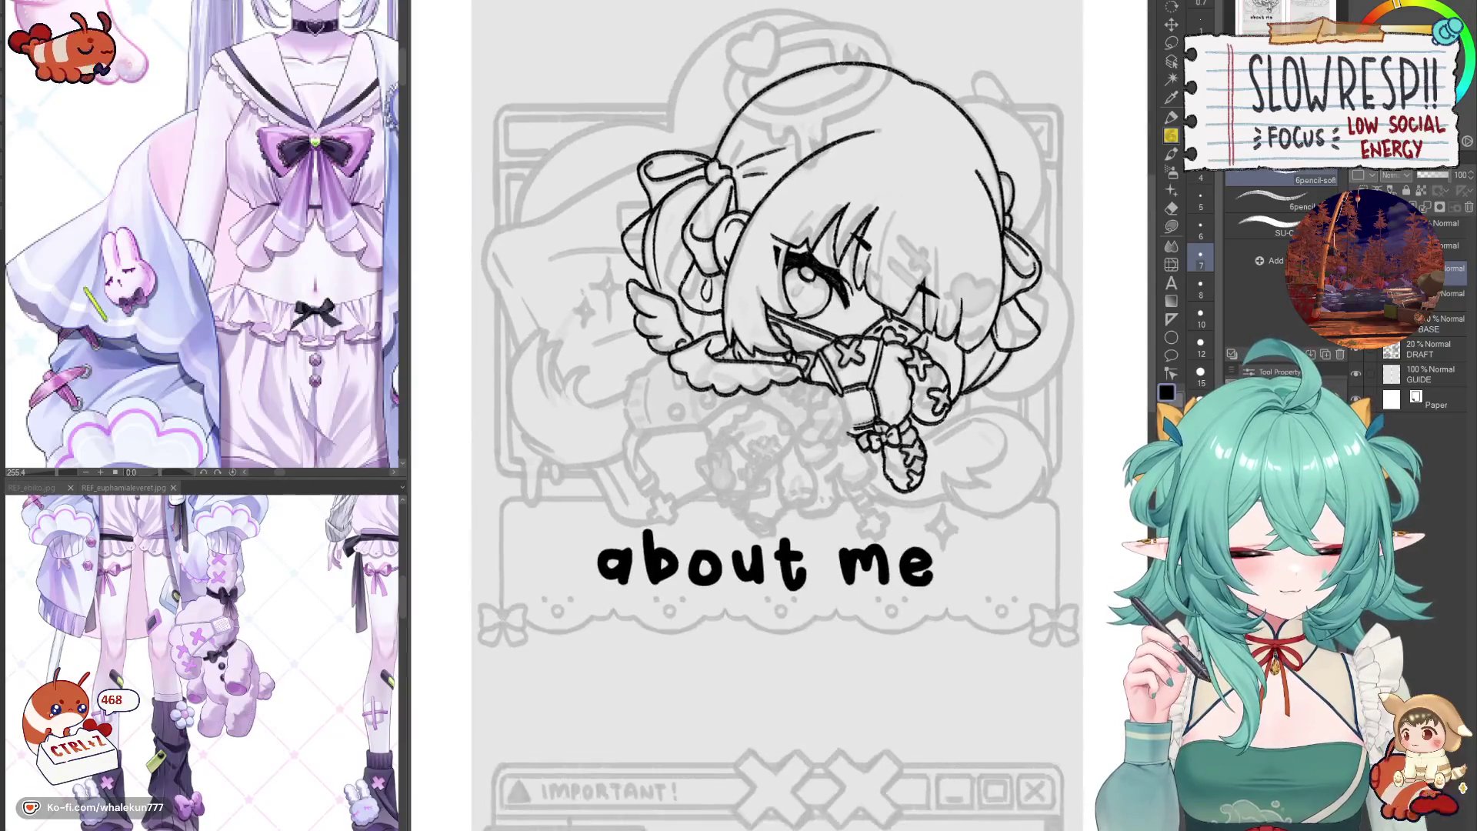
pyautogui.scroll(1, 795, 466)
pyautogui.scroll(2, 795, 464)
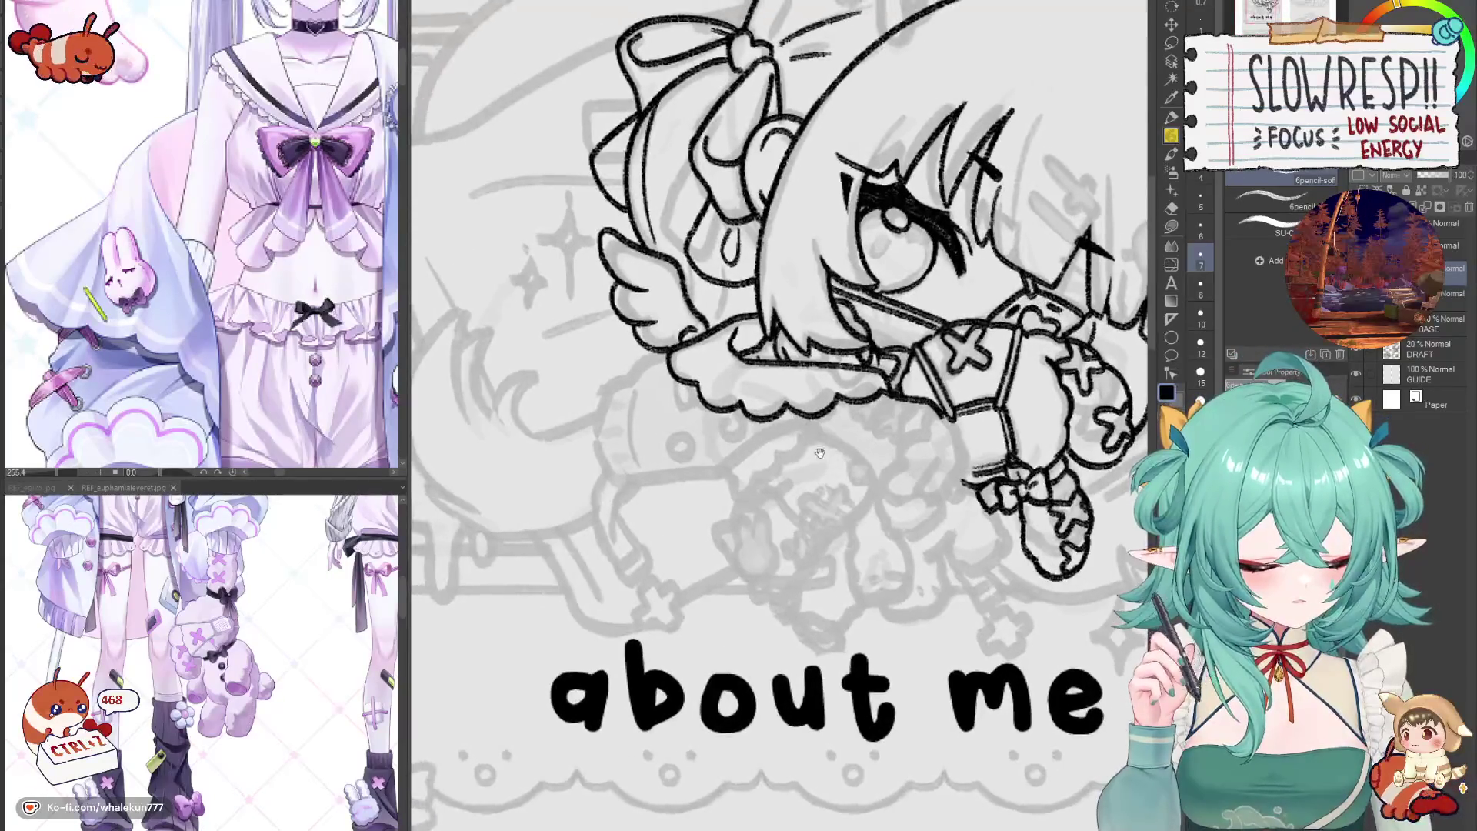
pyautogui.scroll(2, 784, 450)
pyautogui.moveTo(768, 421); pyautogui.dragTo(877, 462)
pyautogui.scroll(-3, 208, 231)
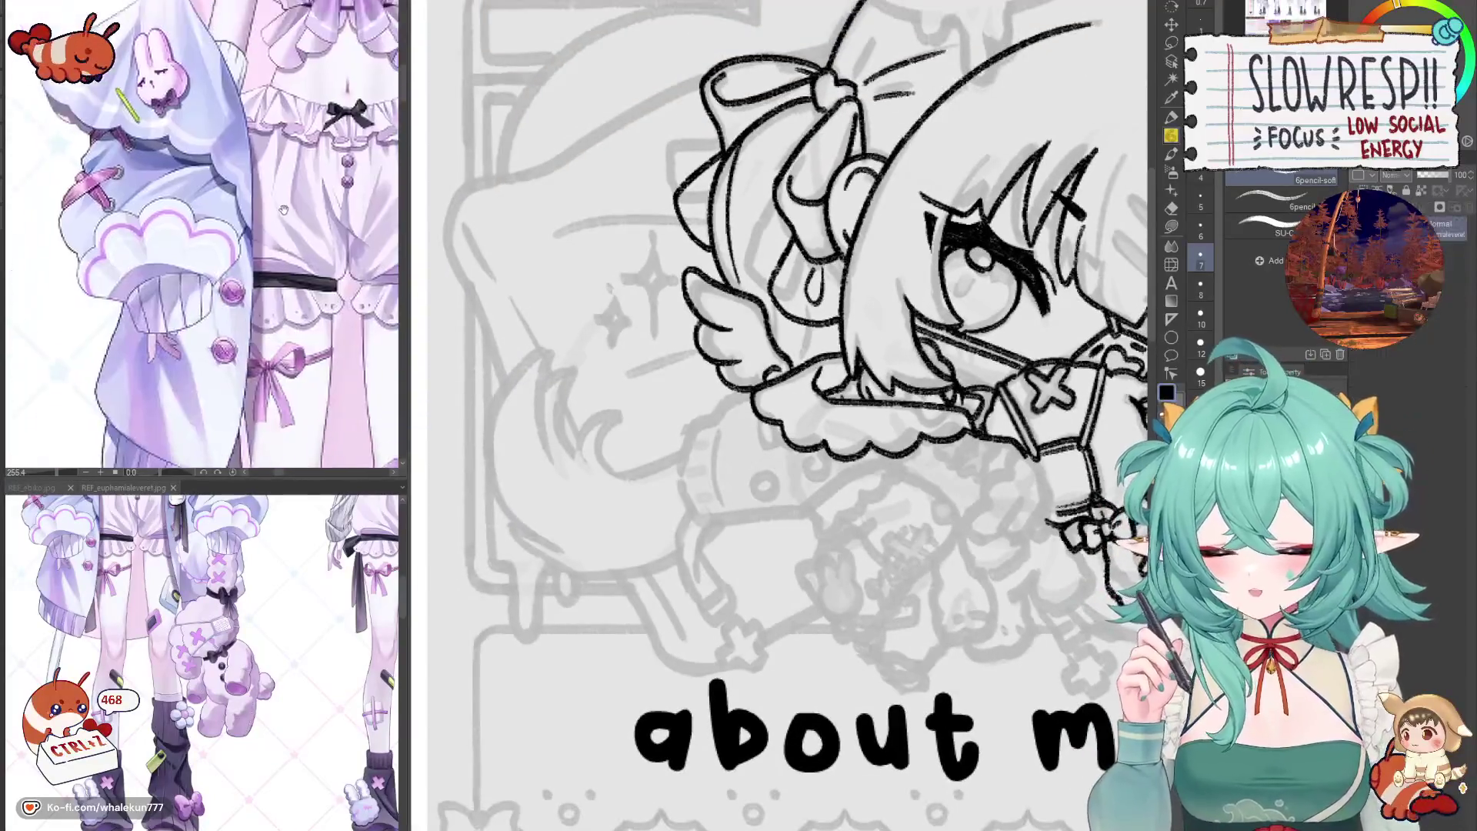
pyautogui.scroll(-2, 664, 316)
pyautogui.moveTo(808, 450)
pyautogui.mouseDown()
pyautogui.moveTo(866, 496)
pyautogui.moveTo(866, 481)
pyautogui.moveTo(697, 494)
pyautogui.mouseUp()
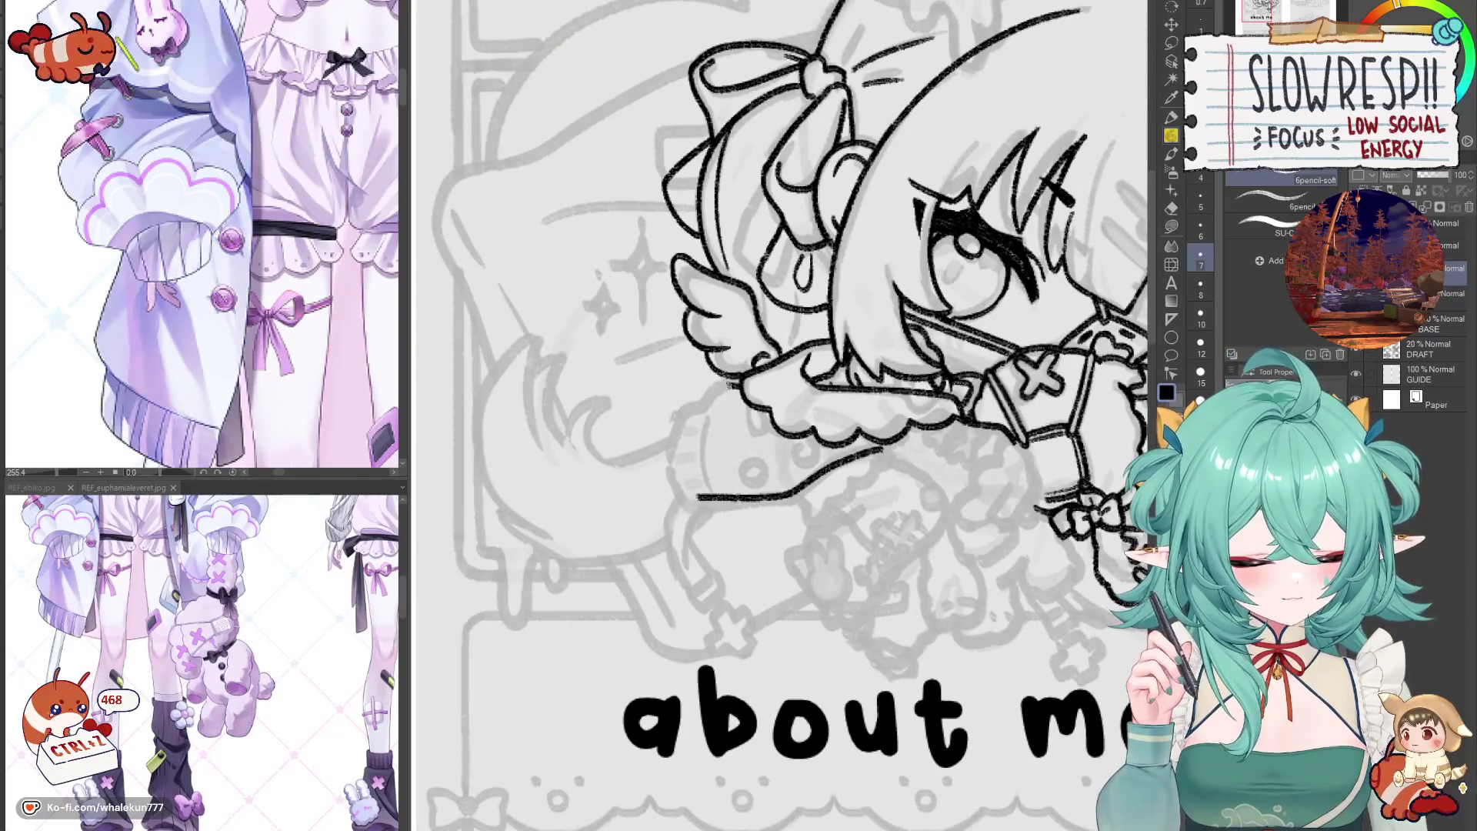
pyautogui.moveTo(732, 384)
pyautogui.mouseDown()
pyautogui.moveTo(690, 401)
pyautogui.moveTo(674, 496)
pyautogui.mouseUp()
pyautogui.press('h')
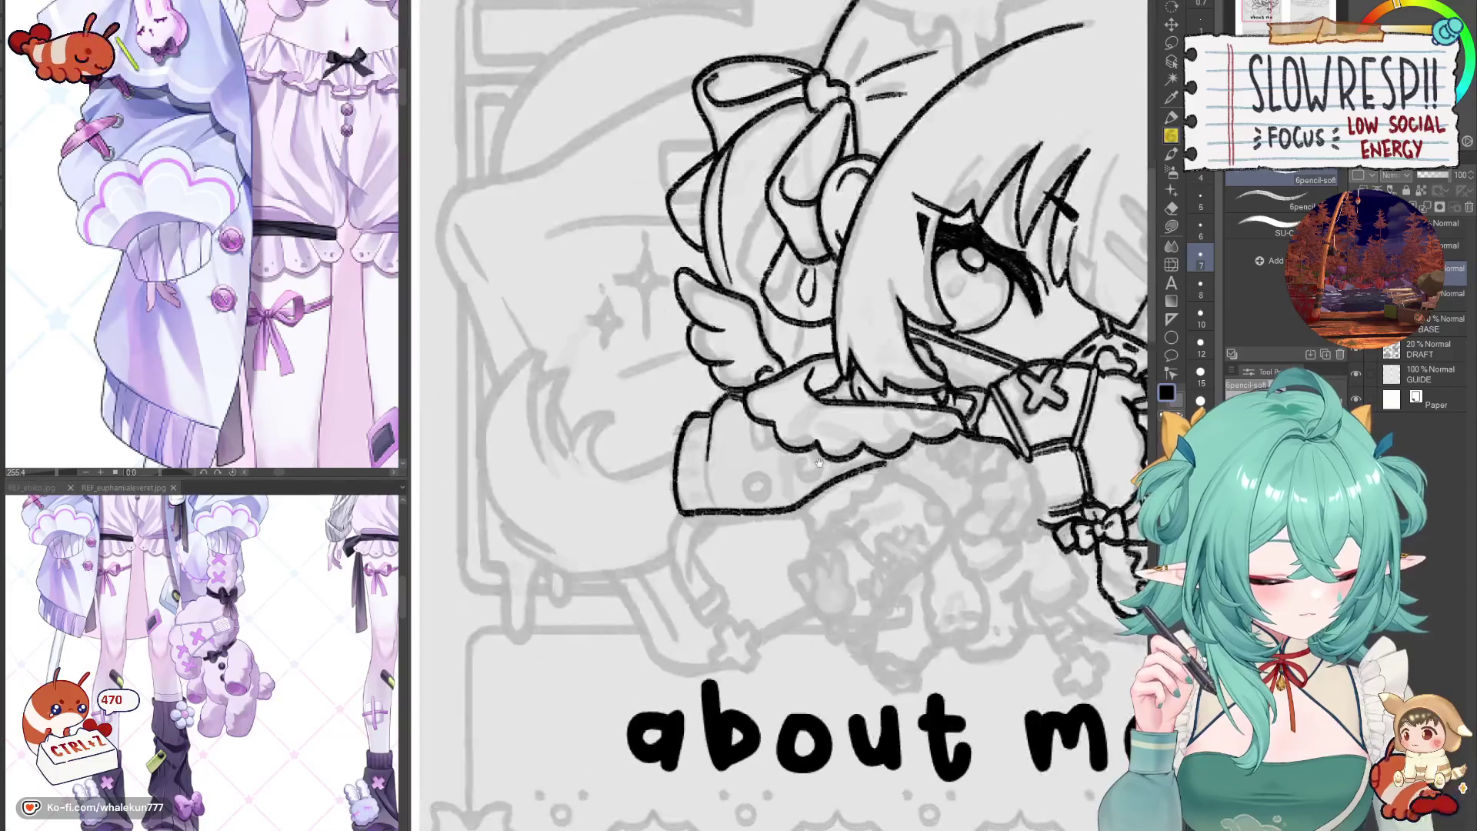
pyautogui.press('h')
pyautogui.moveTo(718, 411)
pyautogui.mouseDown()
pyautogui.moveTo(708, 455)
pyautogui.moveTo(734, 439)
pyautogui.mouseUp()
pyautogui.hotkey('ctrl', 'z')
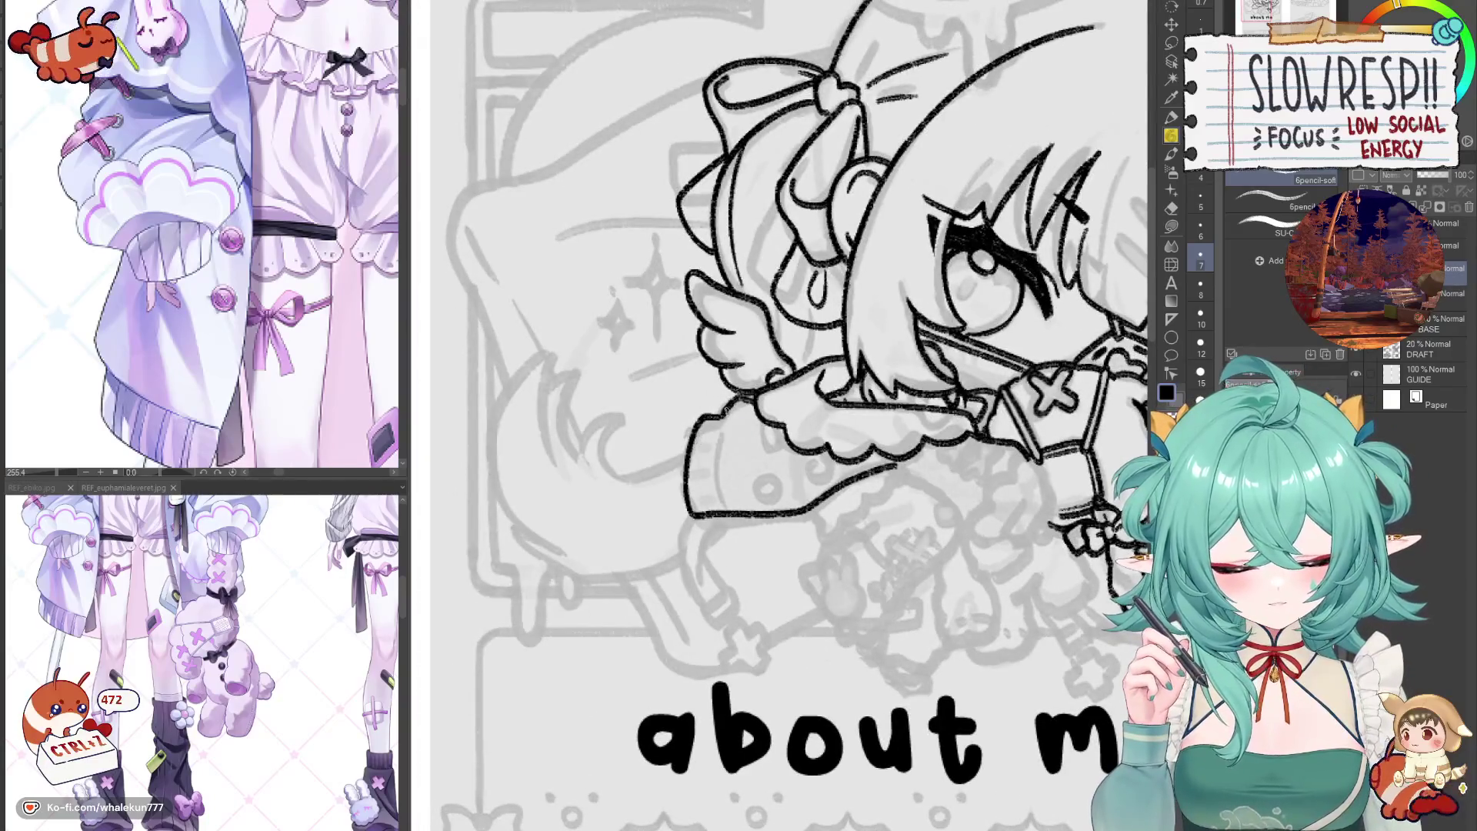
pyautogui.hotkey('ctrl', 'z')
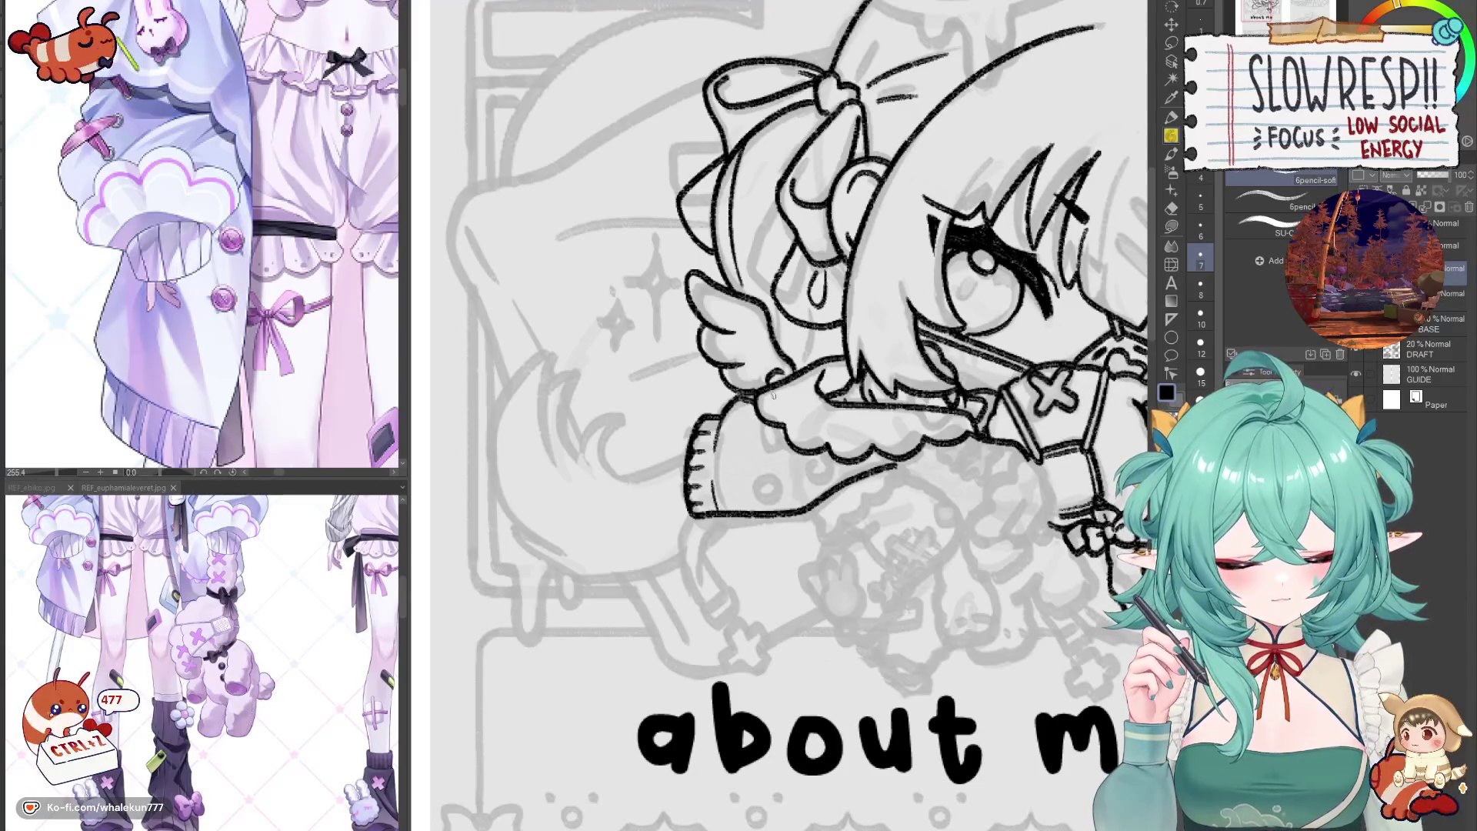
# - Ink the puffy sleeve's ribbed cuff line and its small round button as an arc
pyautogui.press('h')
pyautogui.press('h')
pyautogui.moveTo(776, 525); pyautogui.dragTo(787, 508)
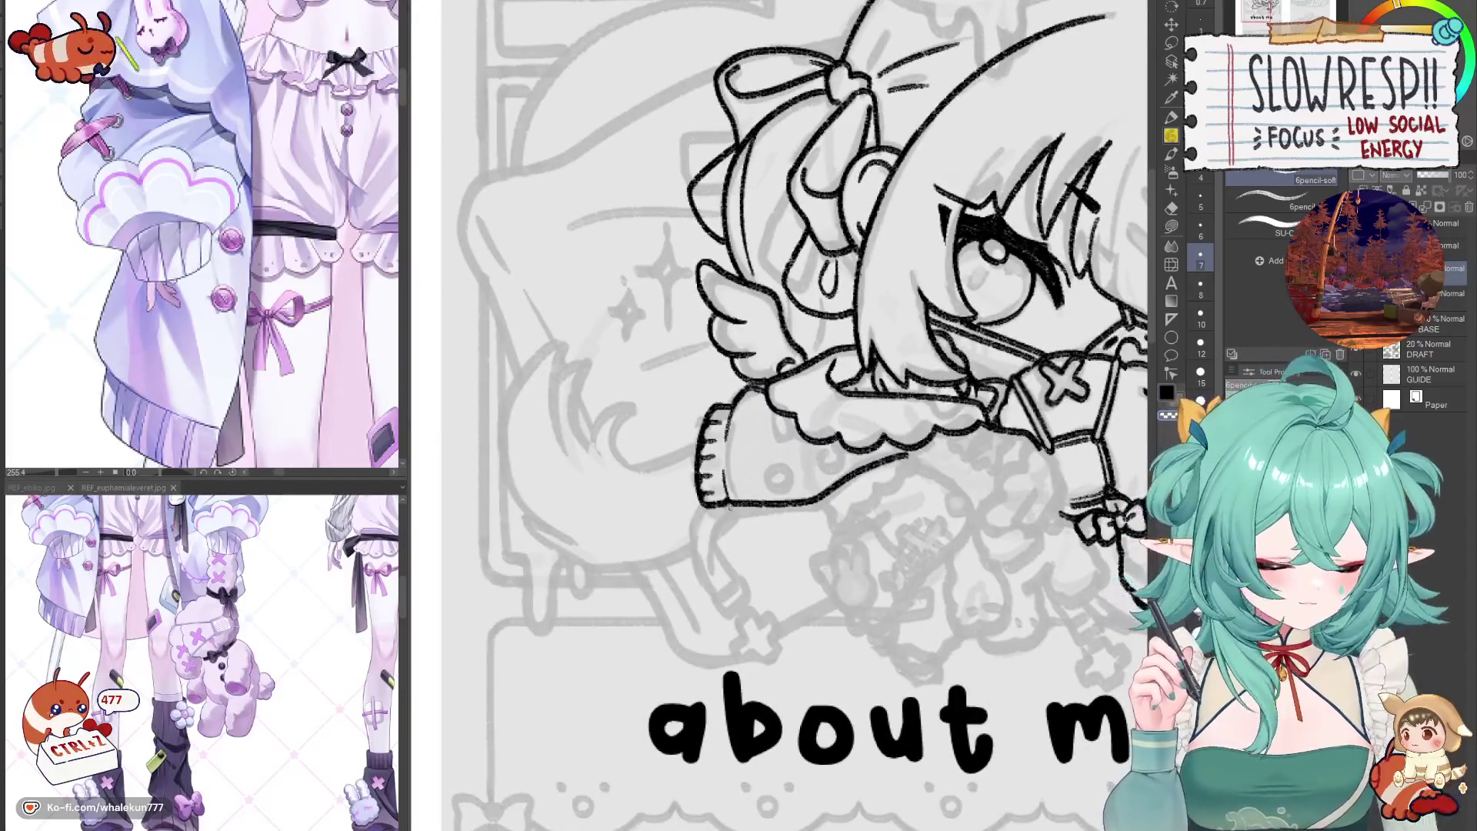
pyautogui.moveTo(746, 519); pyautogui.dragTo(738, 537)
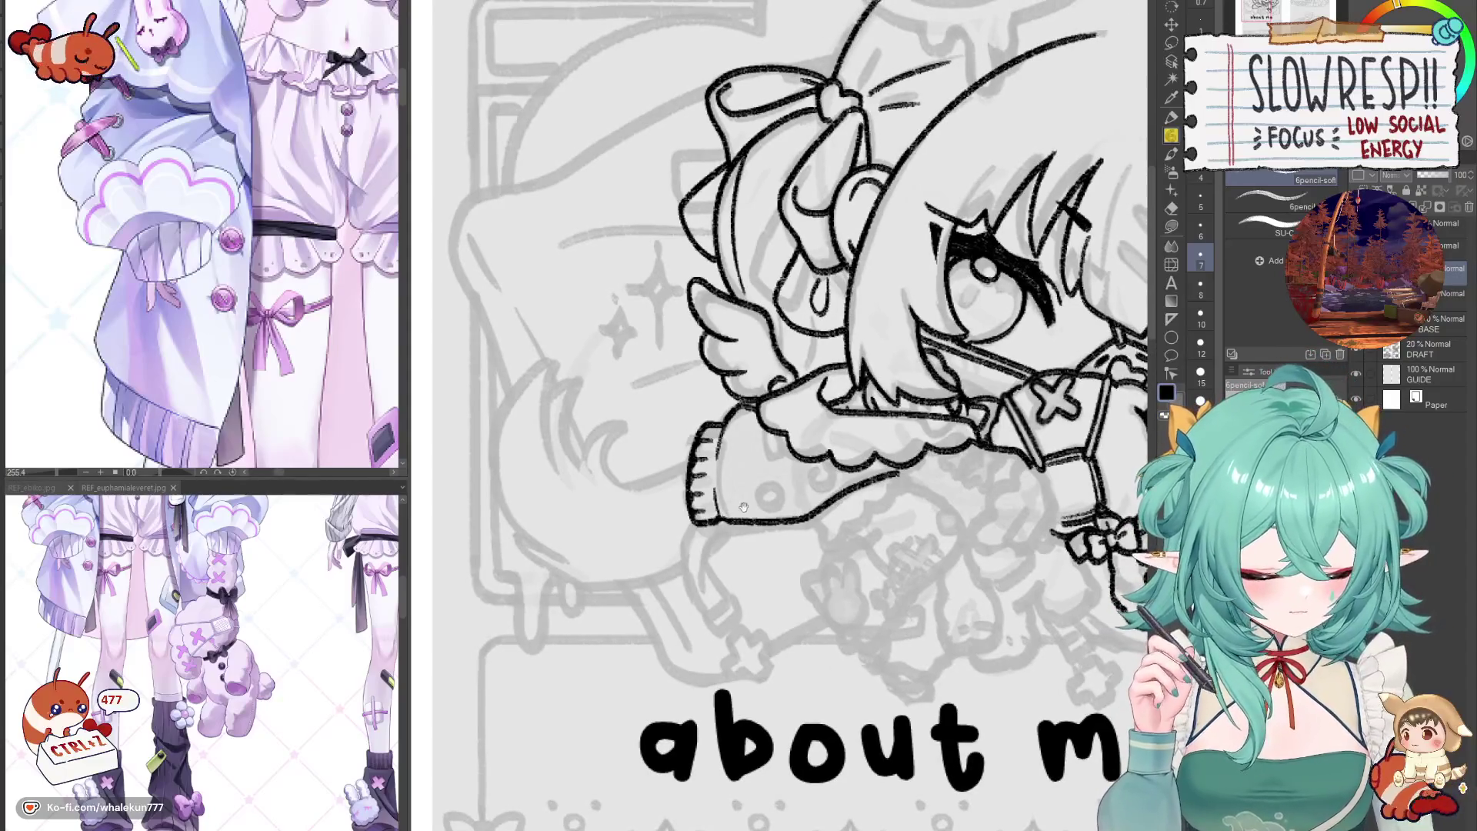
pyautogui.moveTo(775, 478); pyautogui.dragTo(743, 509)
pyautogui.press('h')
pyautogui.press('h')
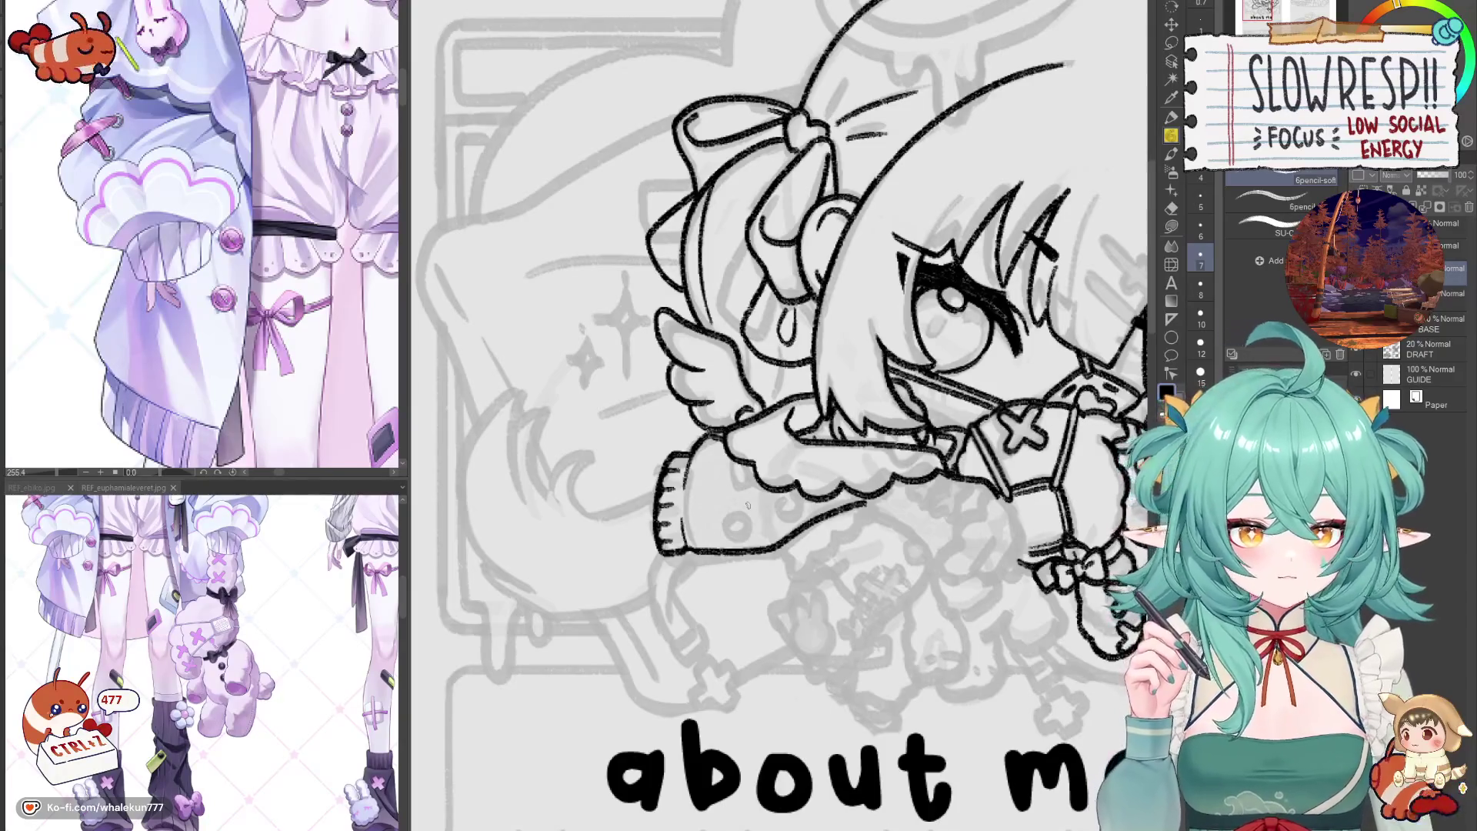
pyautogui.moveTo(775, 498)
pyautogui.mouseDown()
pyautogui.moveTo(782, 488)
pyautogui.moveTo(741, 533)
pyautogui.mouseUp()
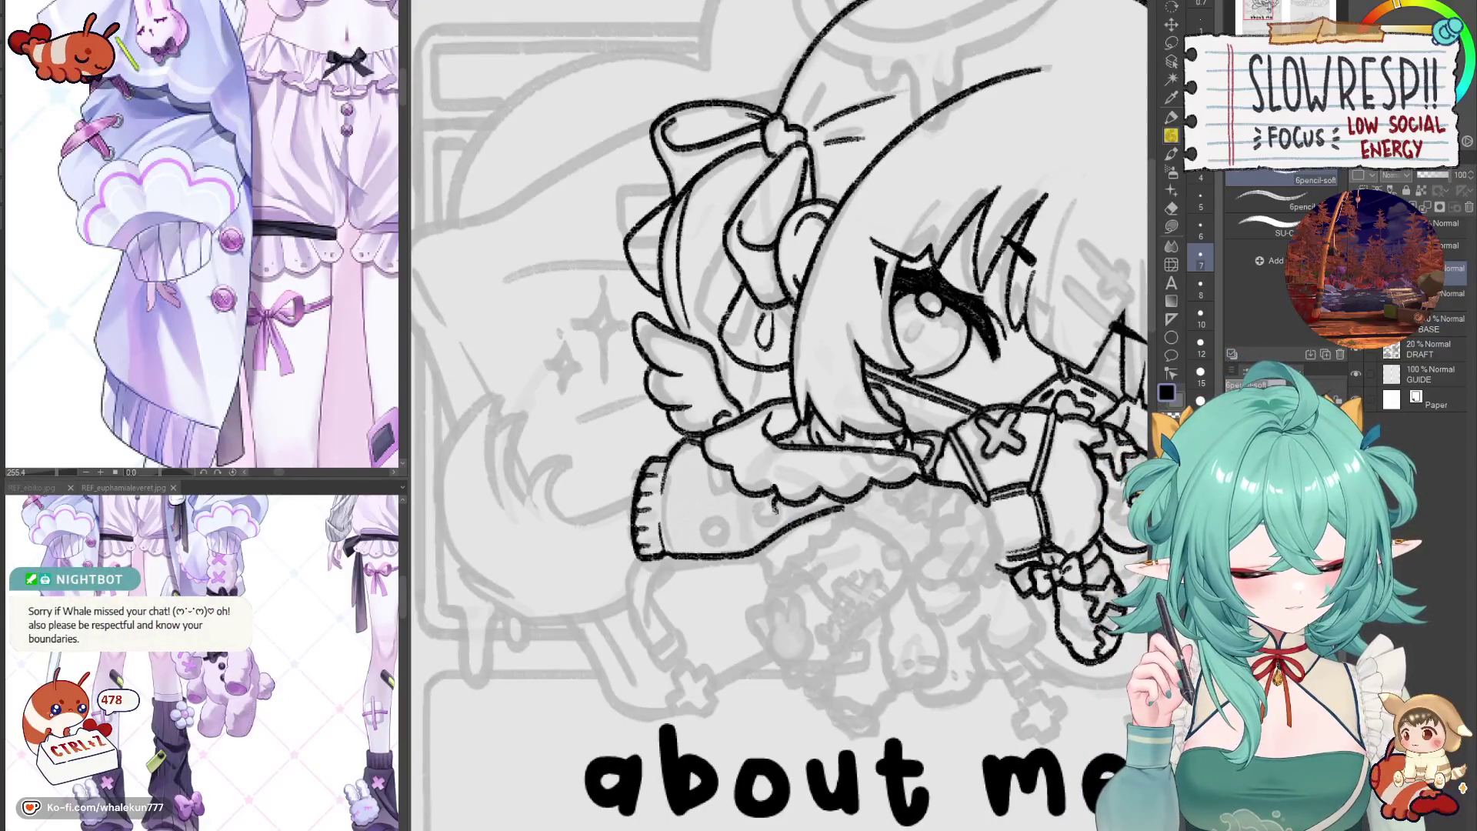
pyautogui.moveTo(774, 514); pyautogui.dragTo(801, 508)
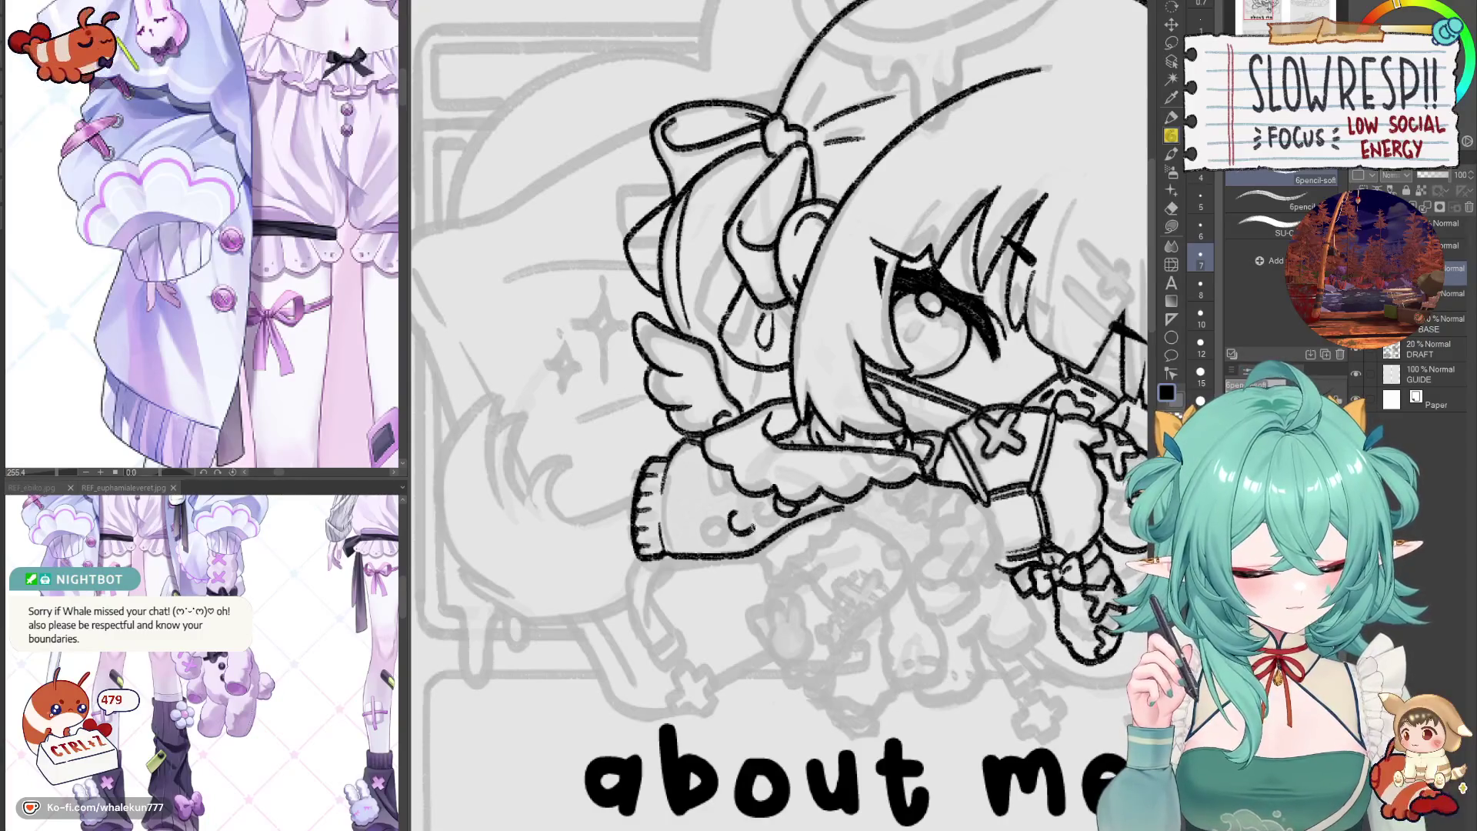
pyautogui.moveTo(734, 508); pyautogui.dragTo(755, 533)
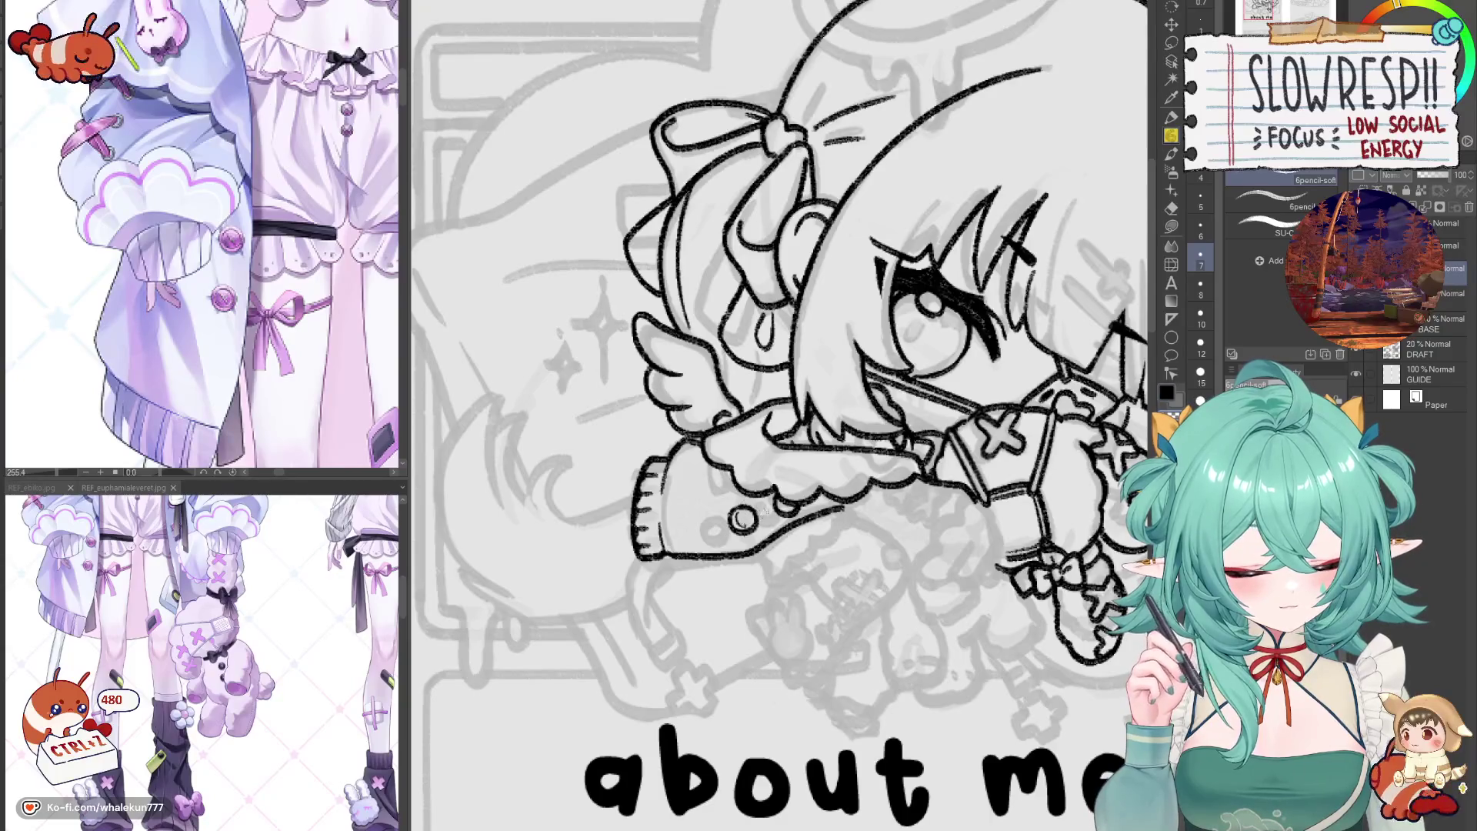
# - Ink the ruffled cuff beneath the sleeve, undoing stray strokes while checking mirrored
pyautogui.press('h')
pyautogui.press('h')
pyautogui.scroll(-2, 784, 416)
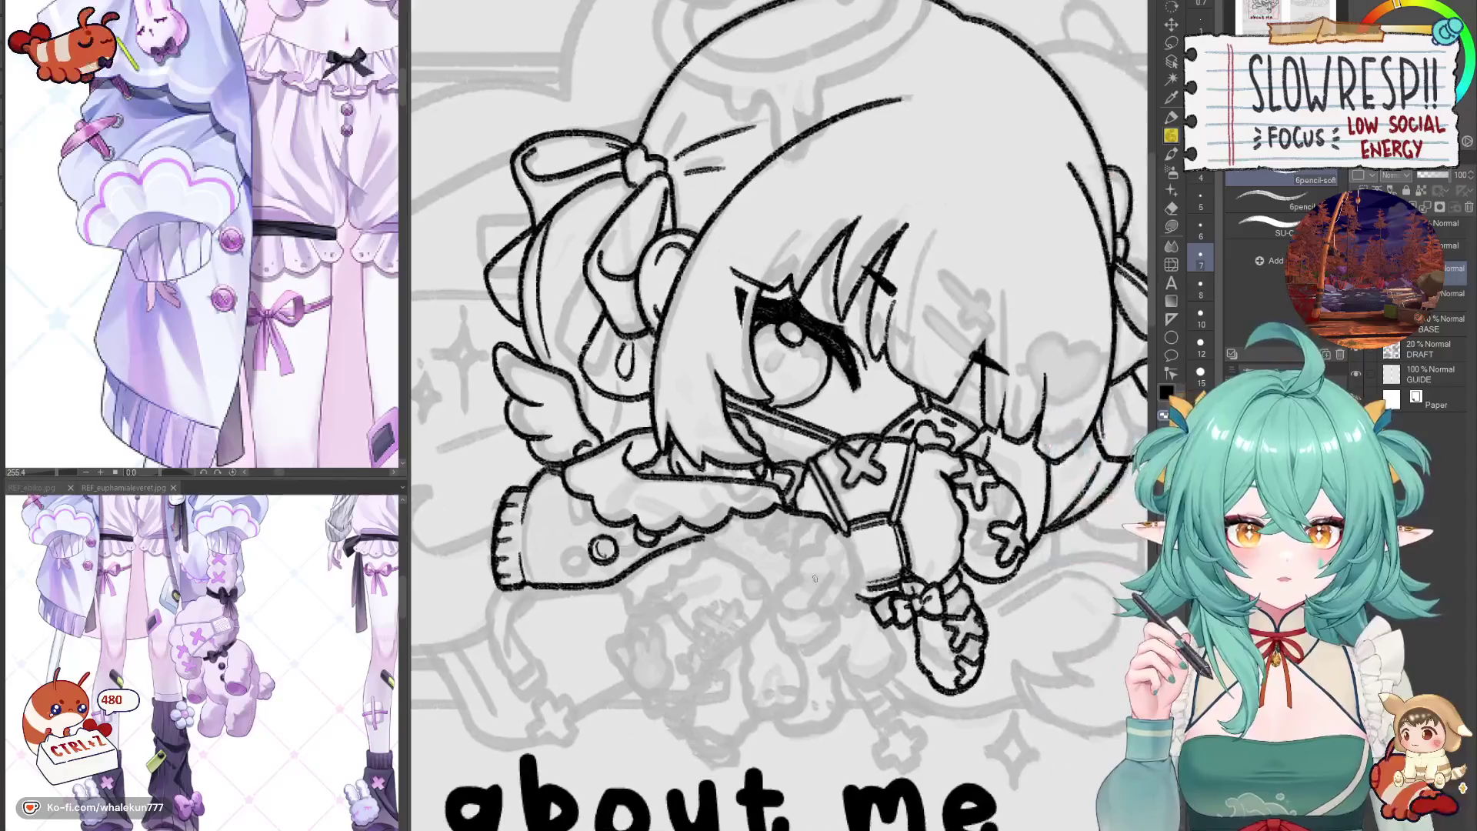
pyautogui.scroll(1, 785, 416)
pyautogui.press('h')
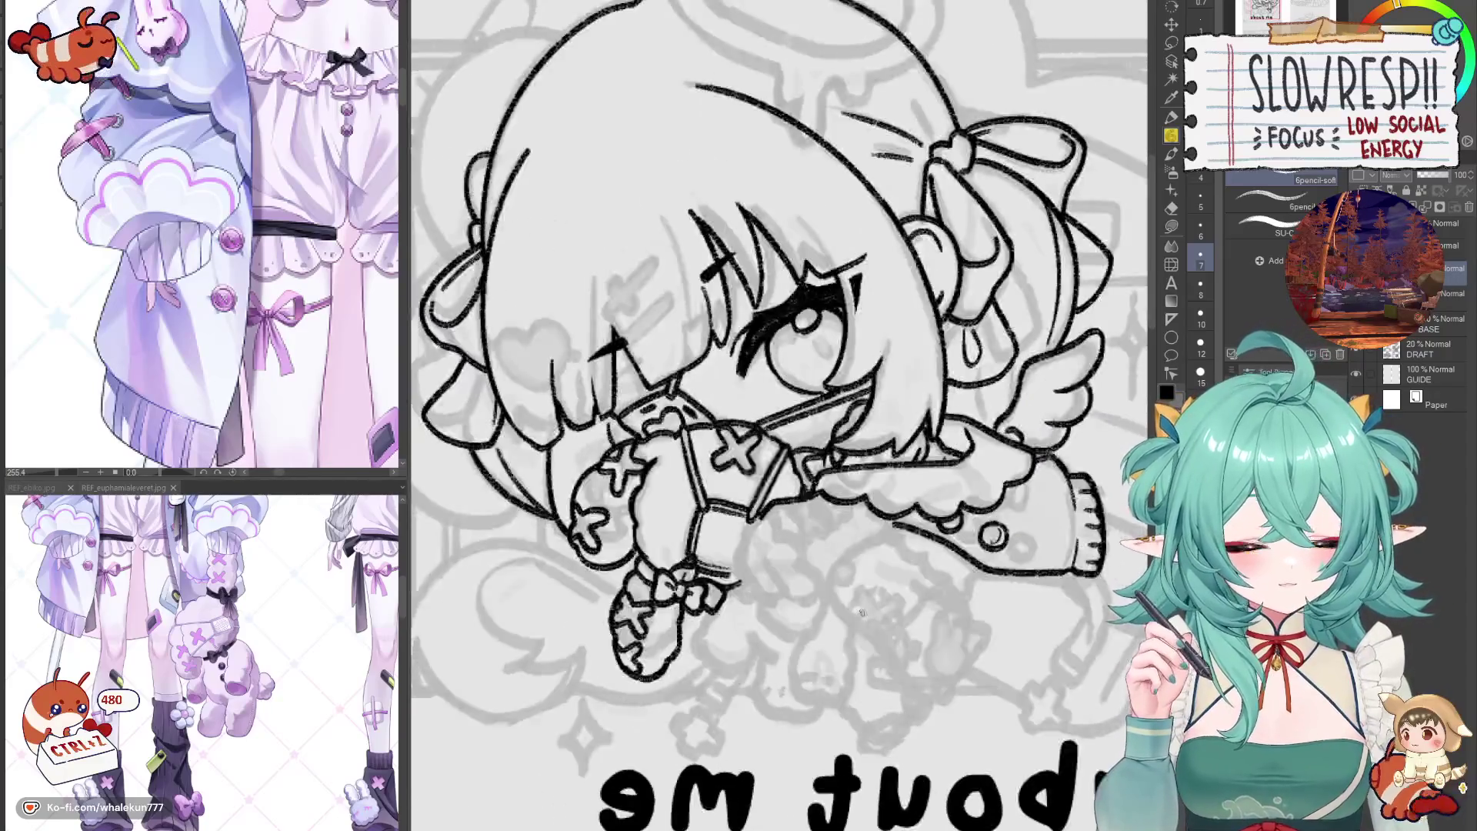
pyautogui.press('h')
pyautogui.scroll(1, 785, 416)
pyautogui.press('h')
pyautogui.scroll(-1, 785, 415)
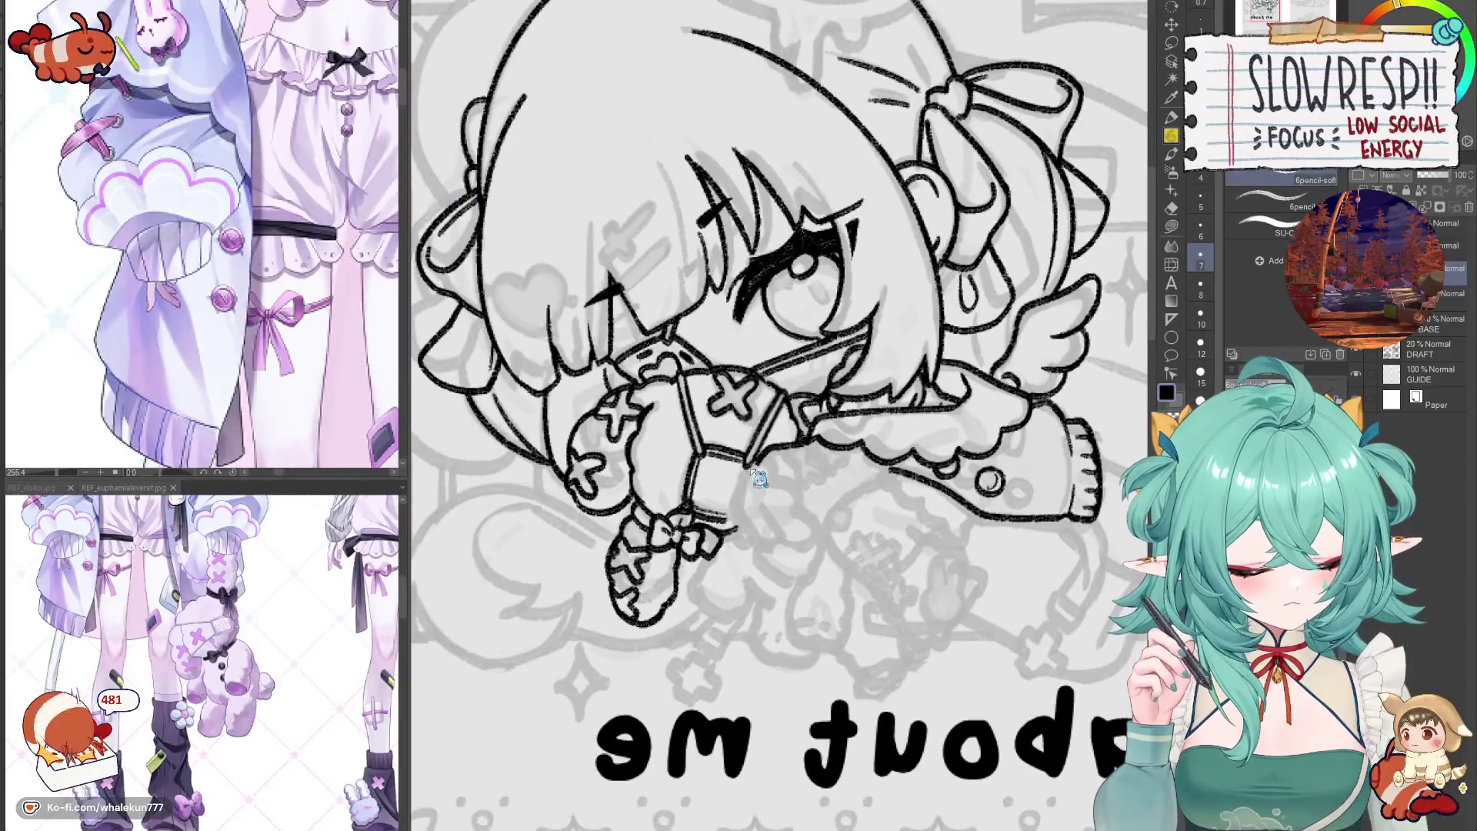
pyautogui.hotkey('ctrl', 'z')
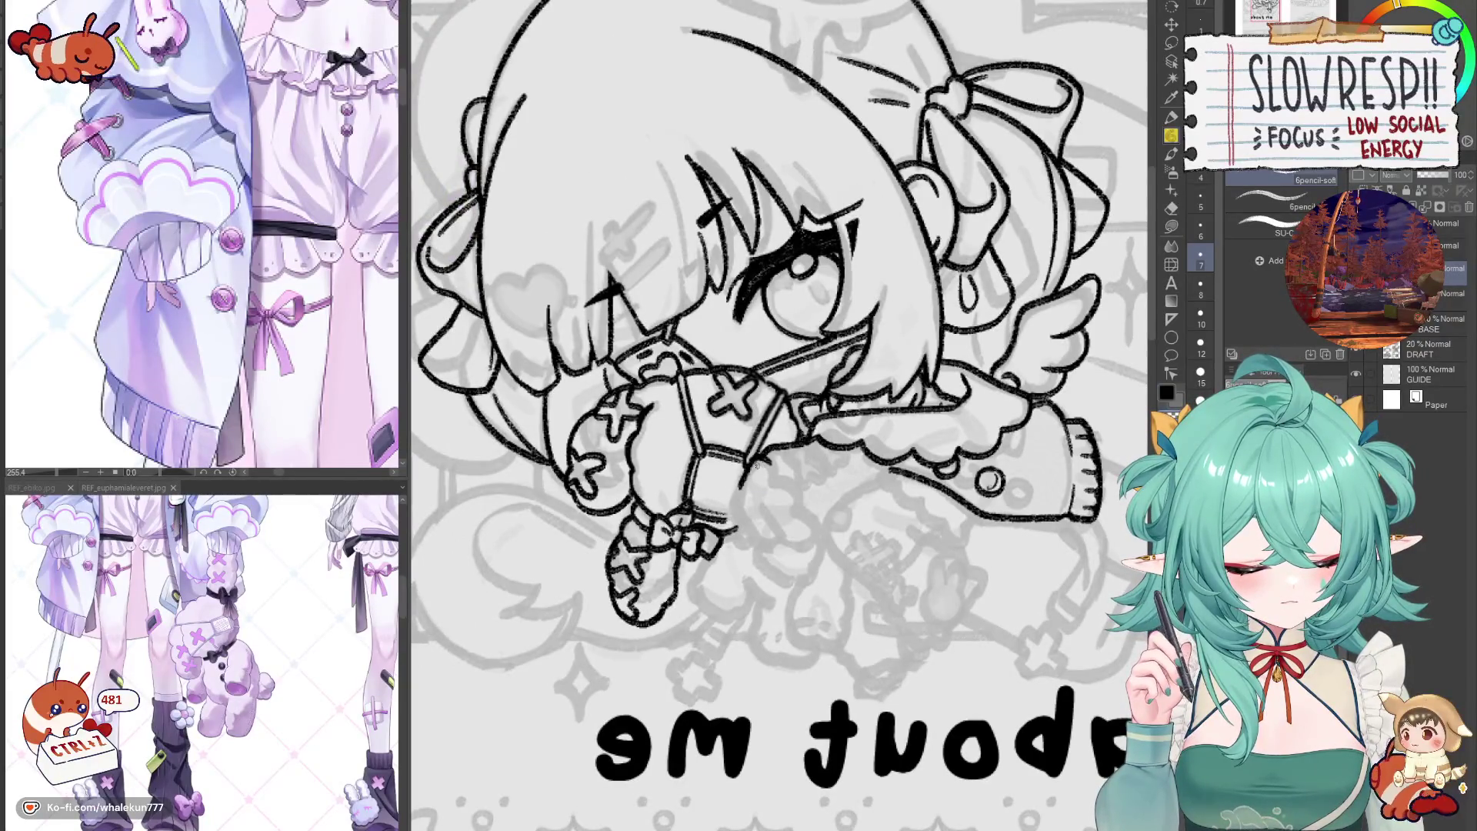
pyautogui.press('h')
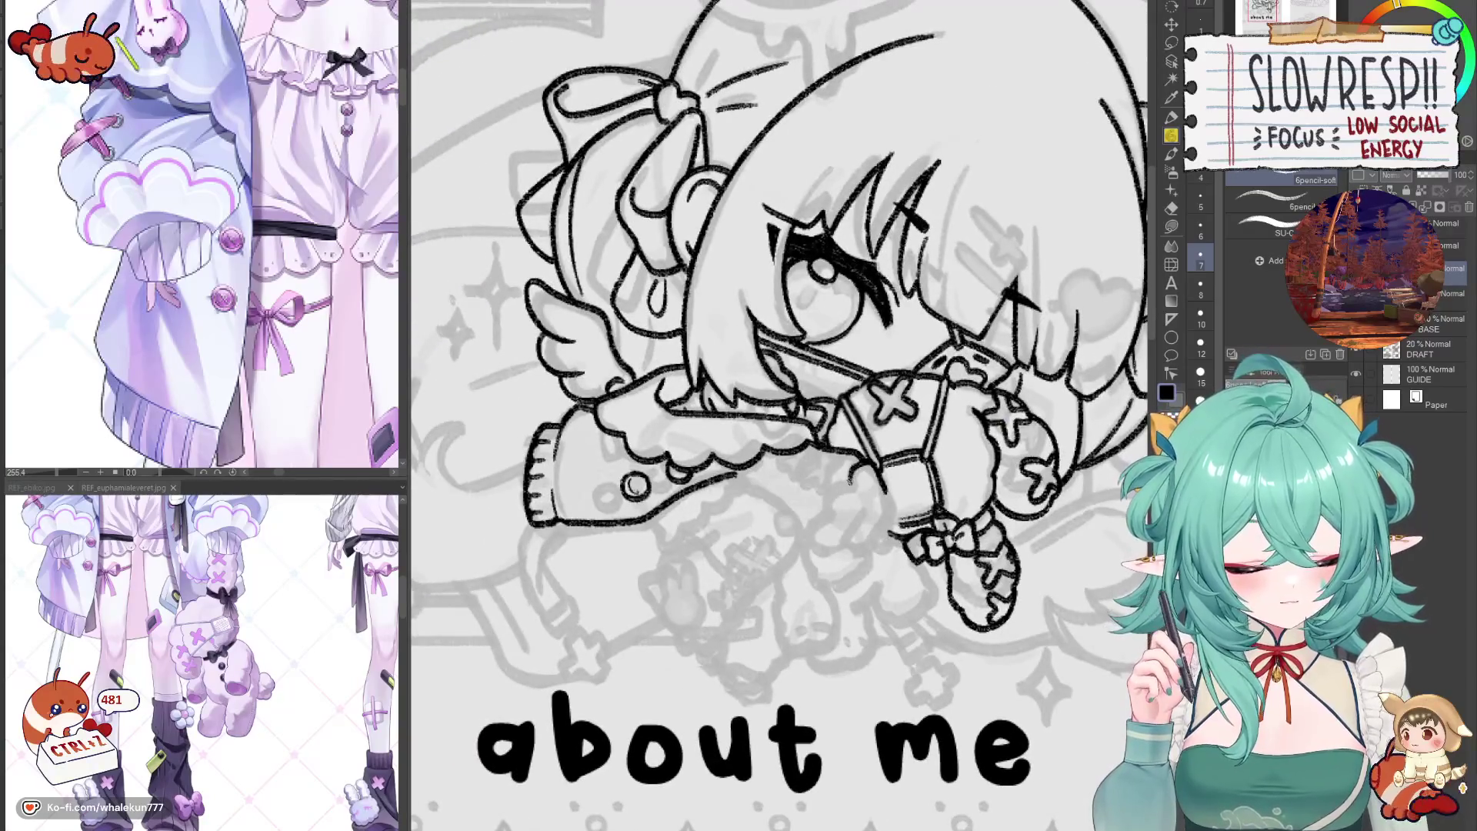
pyautogui.hotkey('ctrl', 'z')
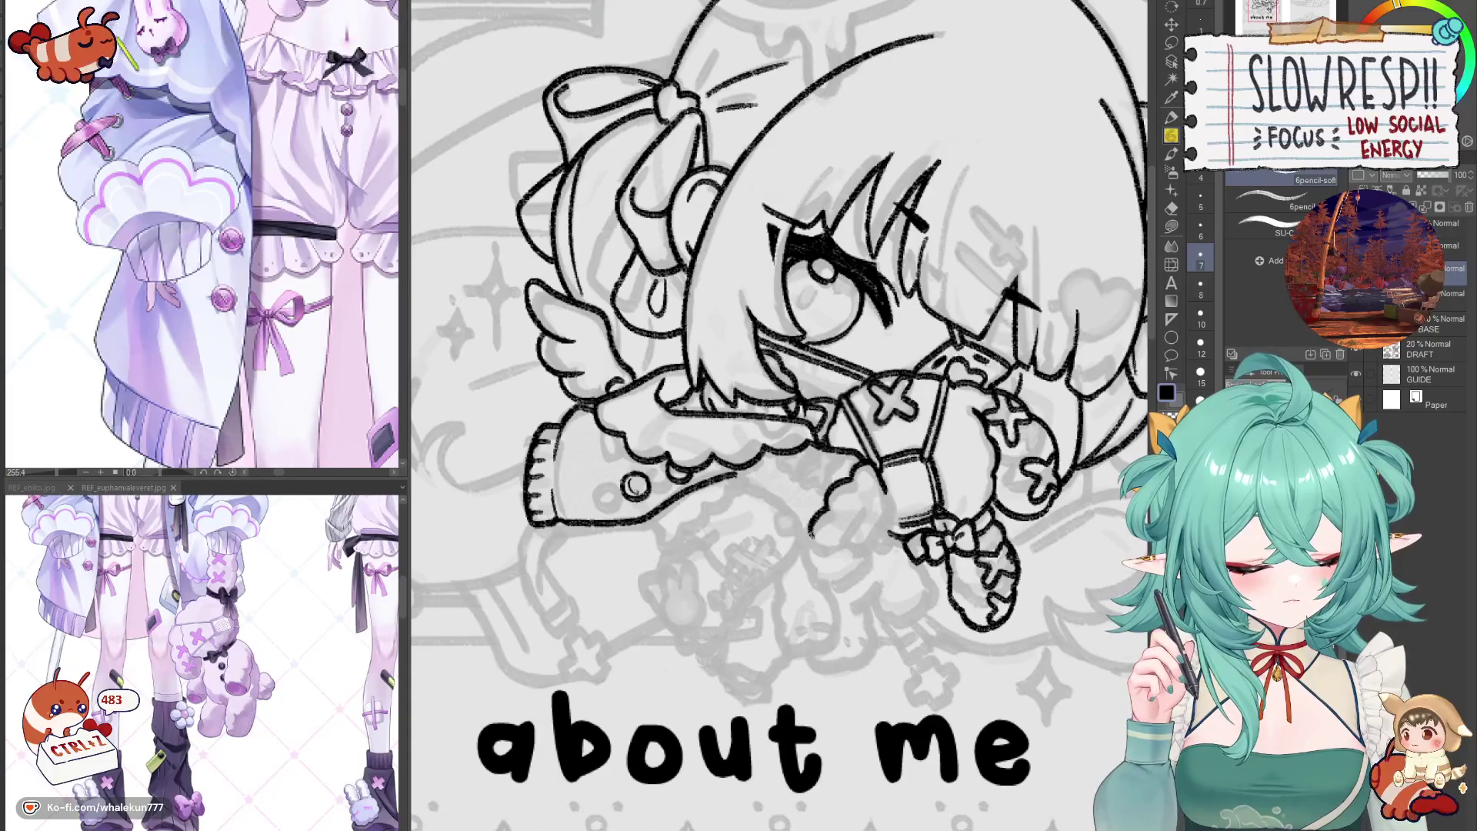
pyautogui.press('h')
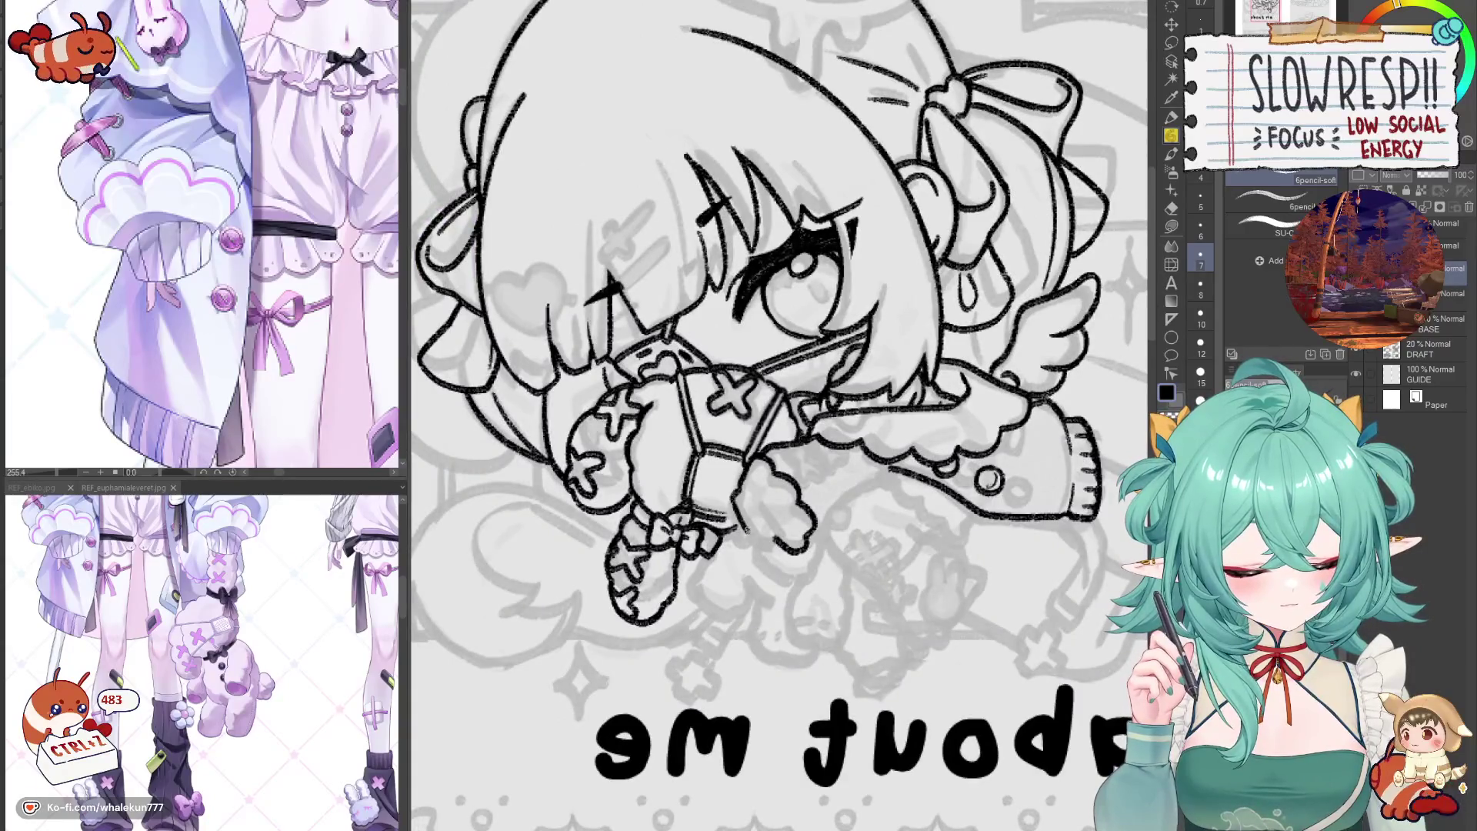
pyautogui.press('h')
pyautogui.press('h')
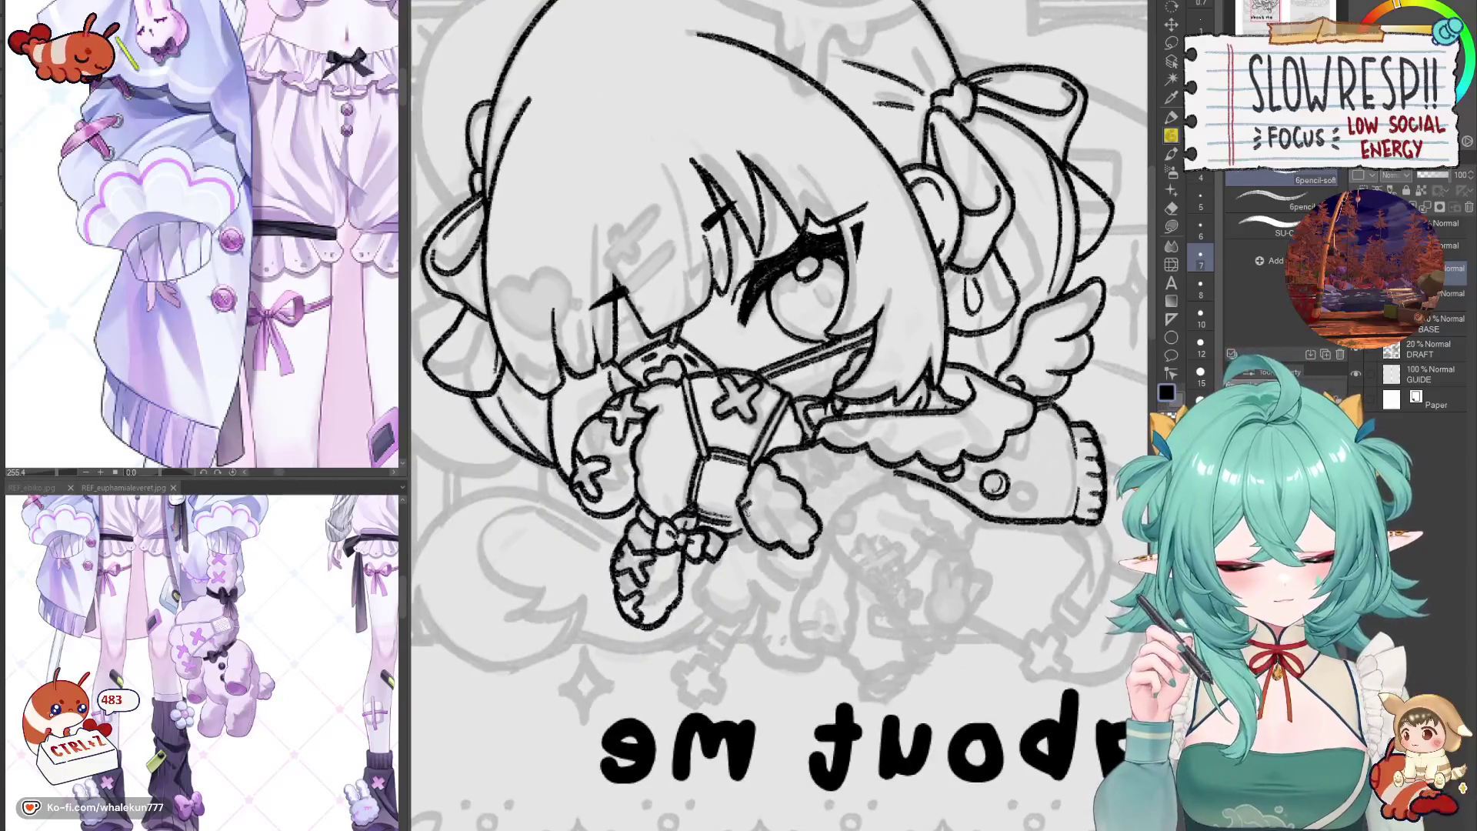
# - Clean up small marks below the sleeve so the feathered wing shape reads clearly
pyautogui.hotkey('ctrl', 'z')
pyautogui.hotkey('ctrl', 'z')
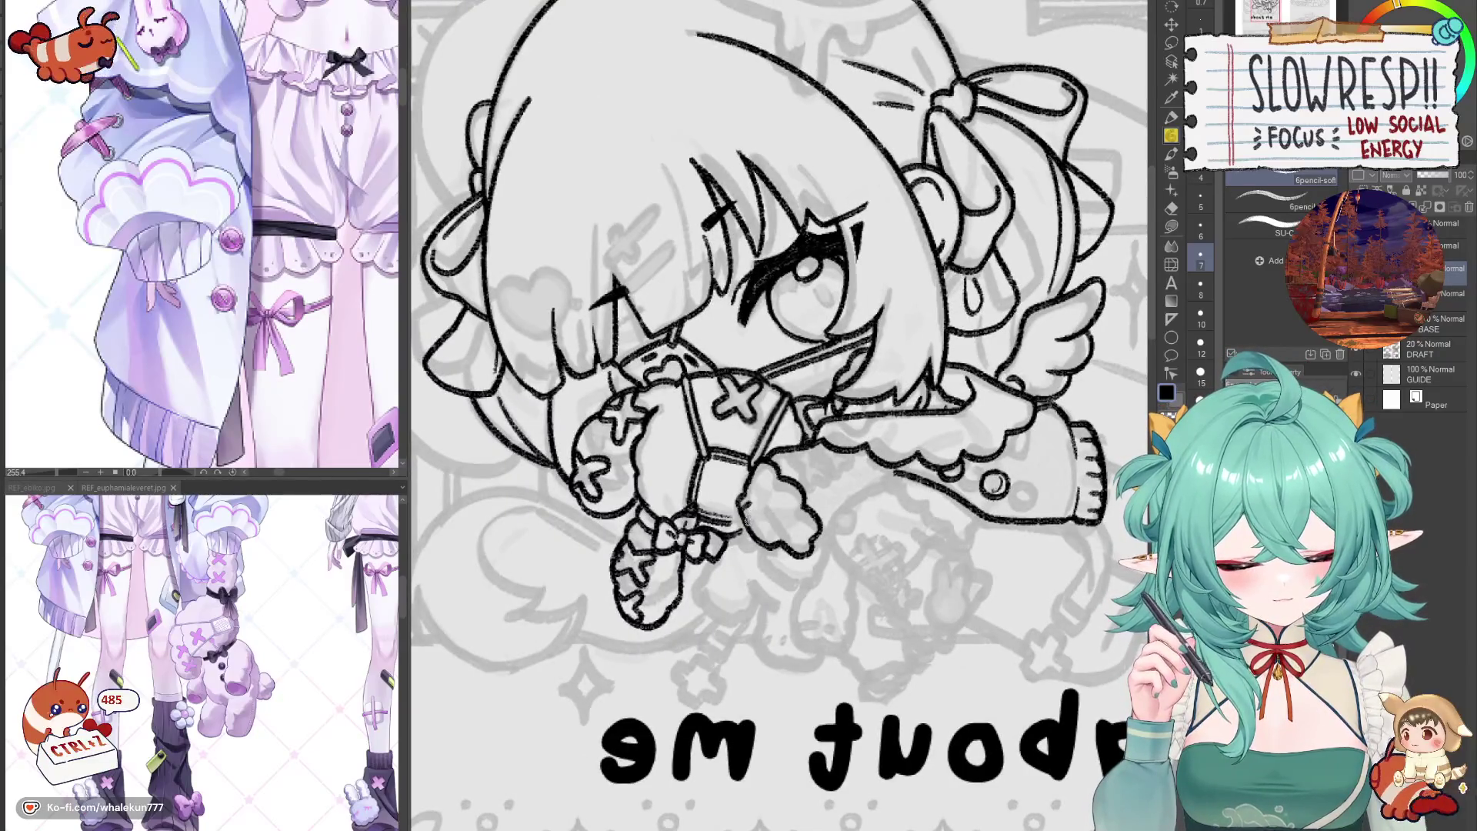
pyautogui.hotkey('ctrl', 'z')
pyautogui.hotkey('ctrl', 'z')
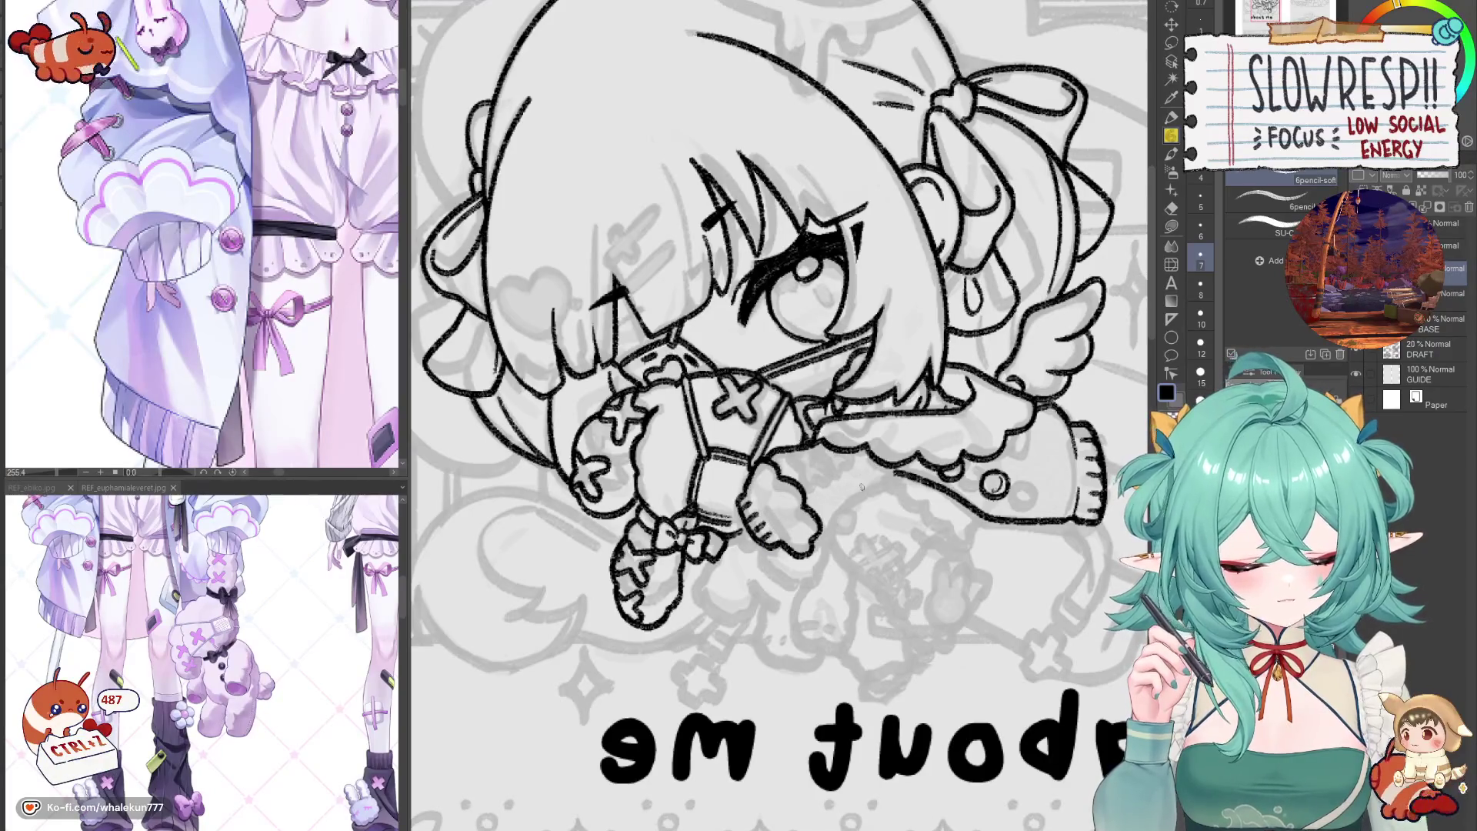
pyautogui.press('h')
pyautogui.press('h')
pyautogui.moveTo(861, 520)
pyautogui.mouseDown()
pyautogui.moveTo(844, 500)
pyautogui.moveTo(814, 508)
pyautogui.moveTo(751, 477)
pyautogui.moveTo(685, 533)
pyautogui.mouseUp()
pyautogui.press('h')
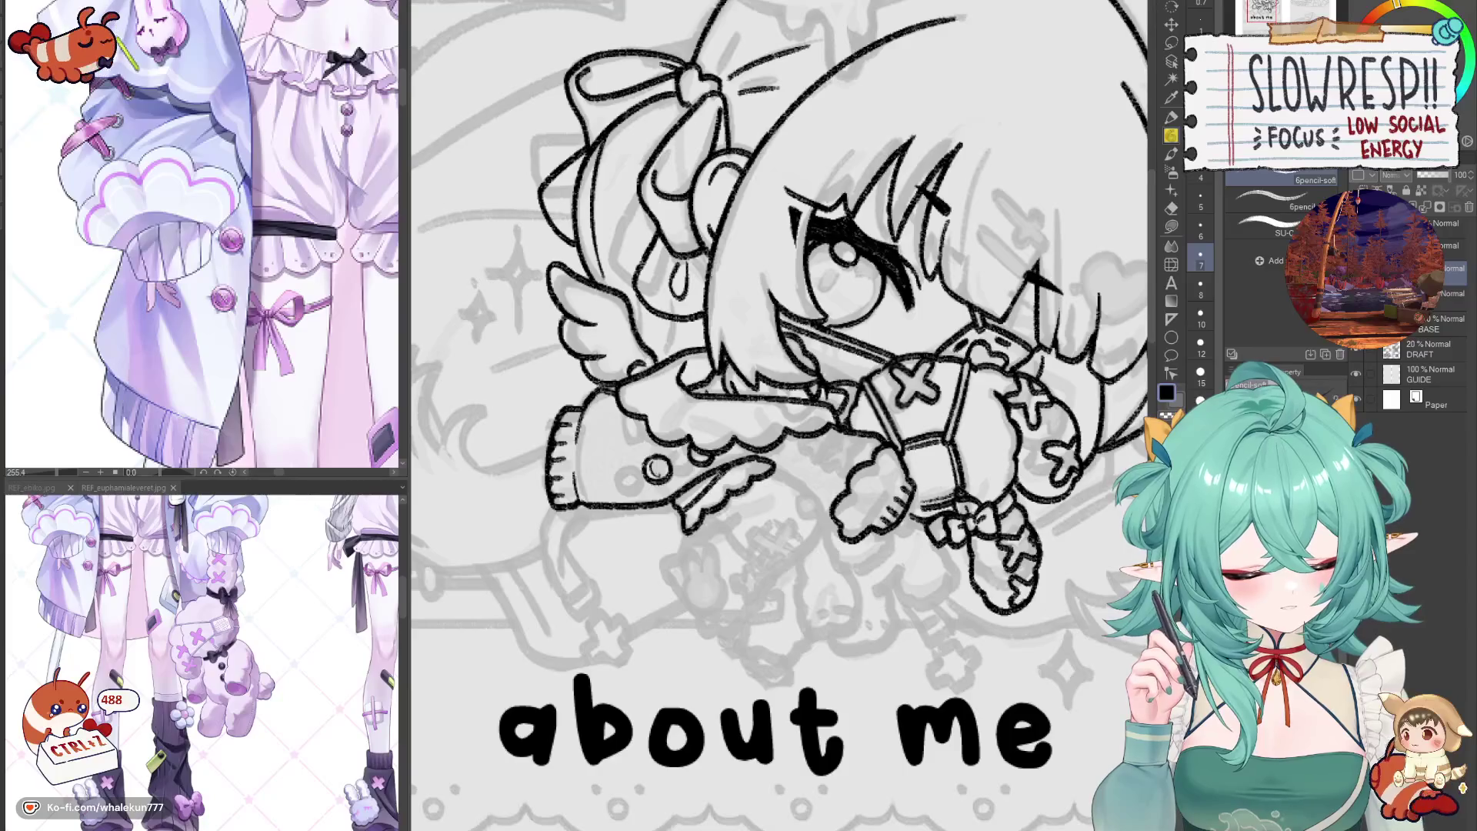
pyautogui.moveTo(704, 486)
pyautogui.mouseDown()
pyautogui.moveTo(681, 507)
pyautogui.moveTo(721, 474)
pyautogui.mouseUp()
pyautogui.press('h')
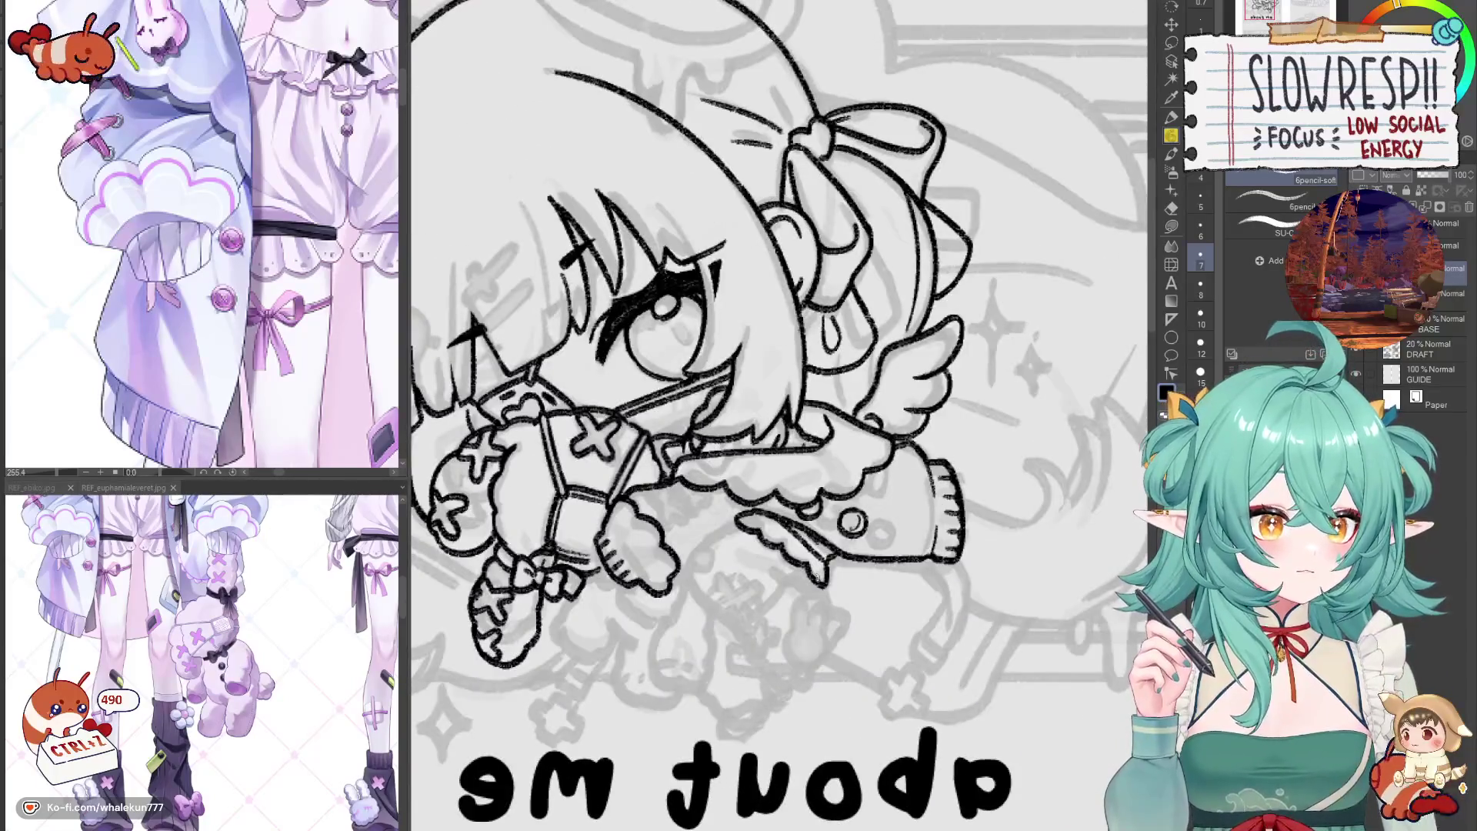
# - Return the canvas to normal orientation after reviewing the inked sleeve and wing
pyautogui.press('h')
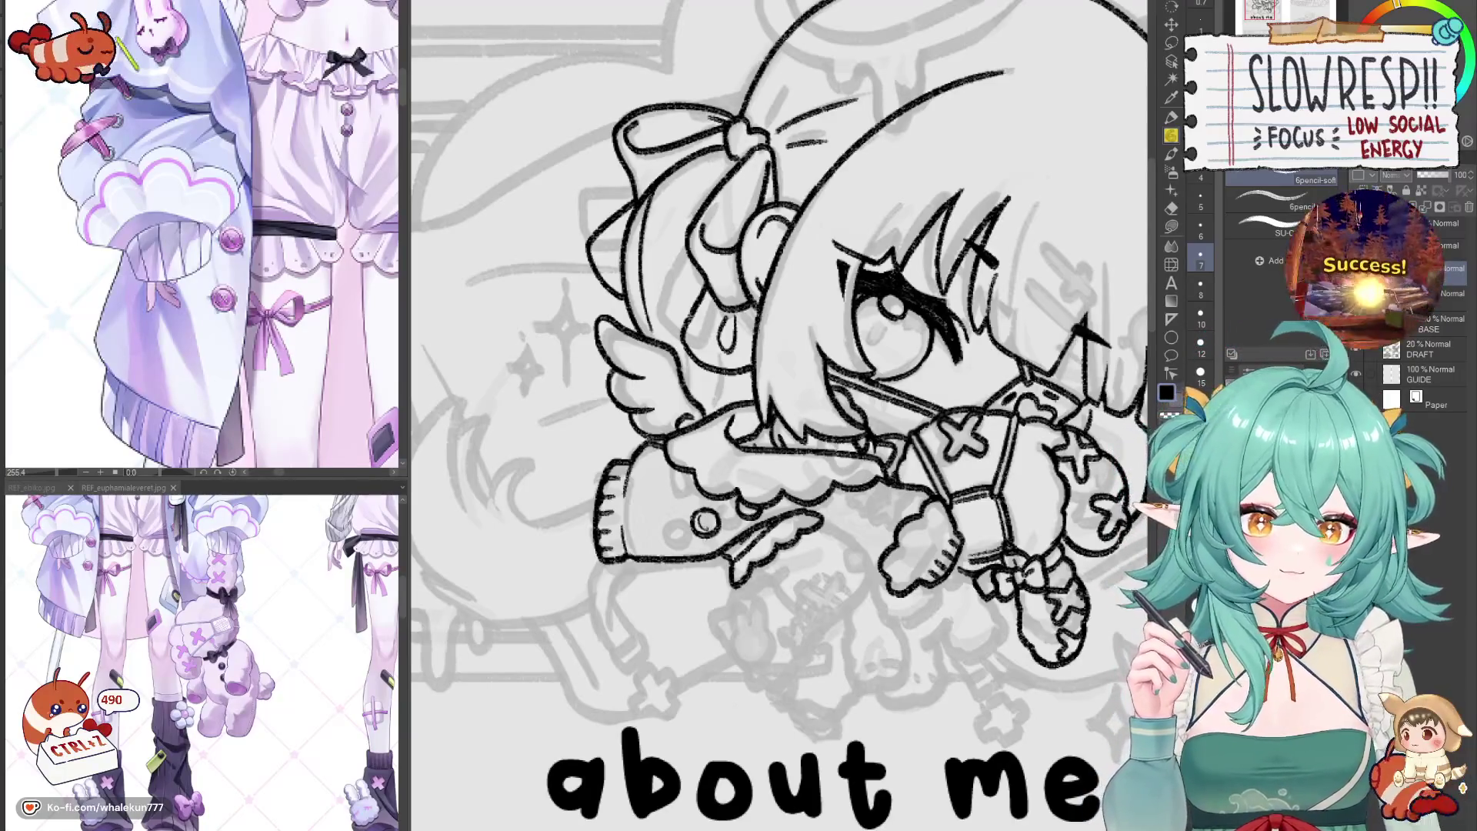
pyautogui.scroll(1, 781, 346)
pyautogui.scroll(-2, 780, 347)
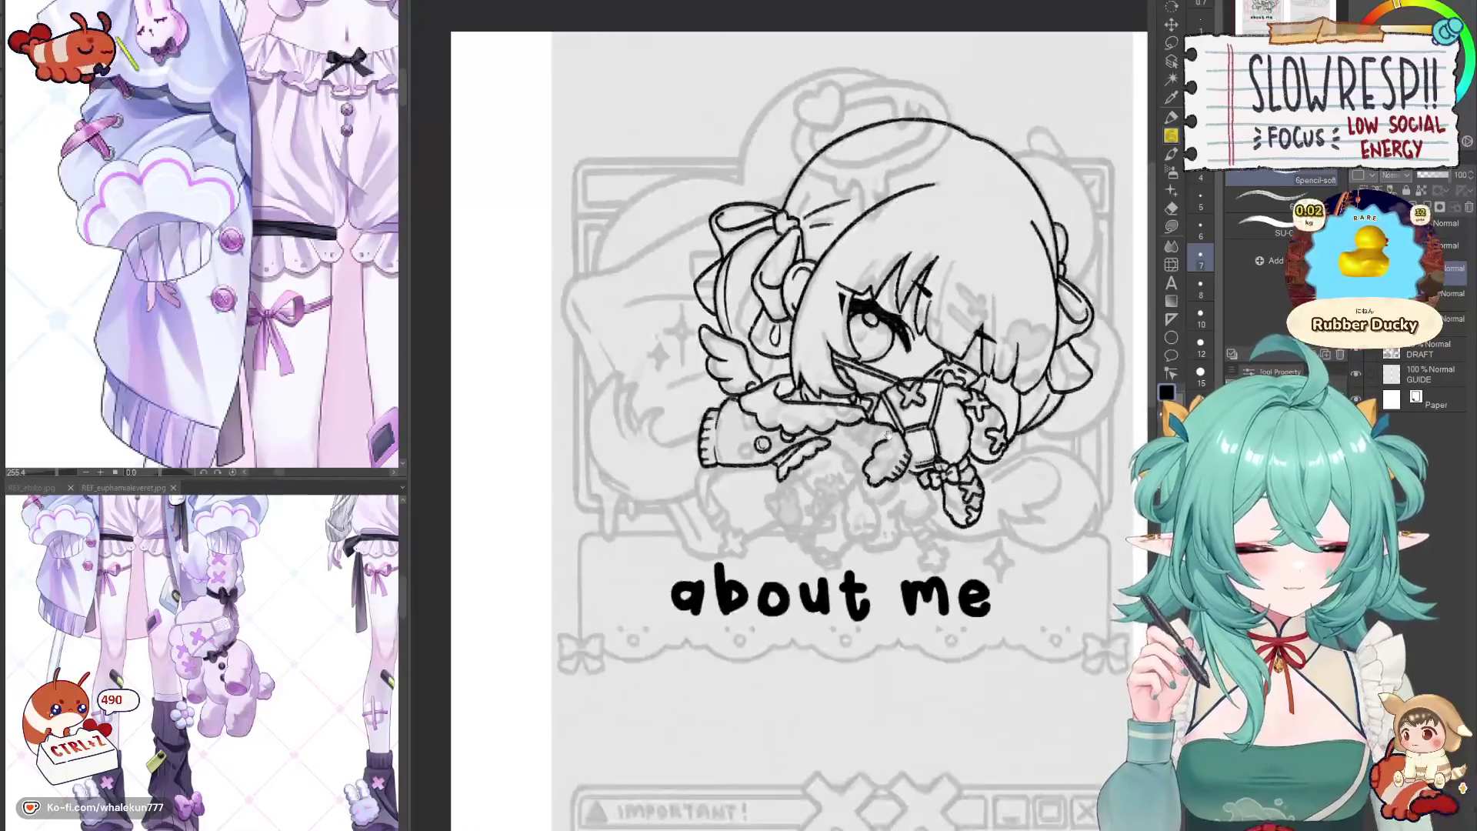
pyautogui.scroll(-1, 780, 346)
pyautogui.scroll(3, 781, 346)
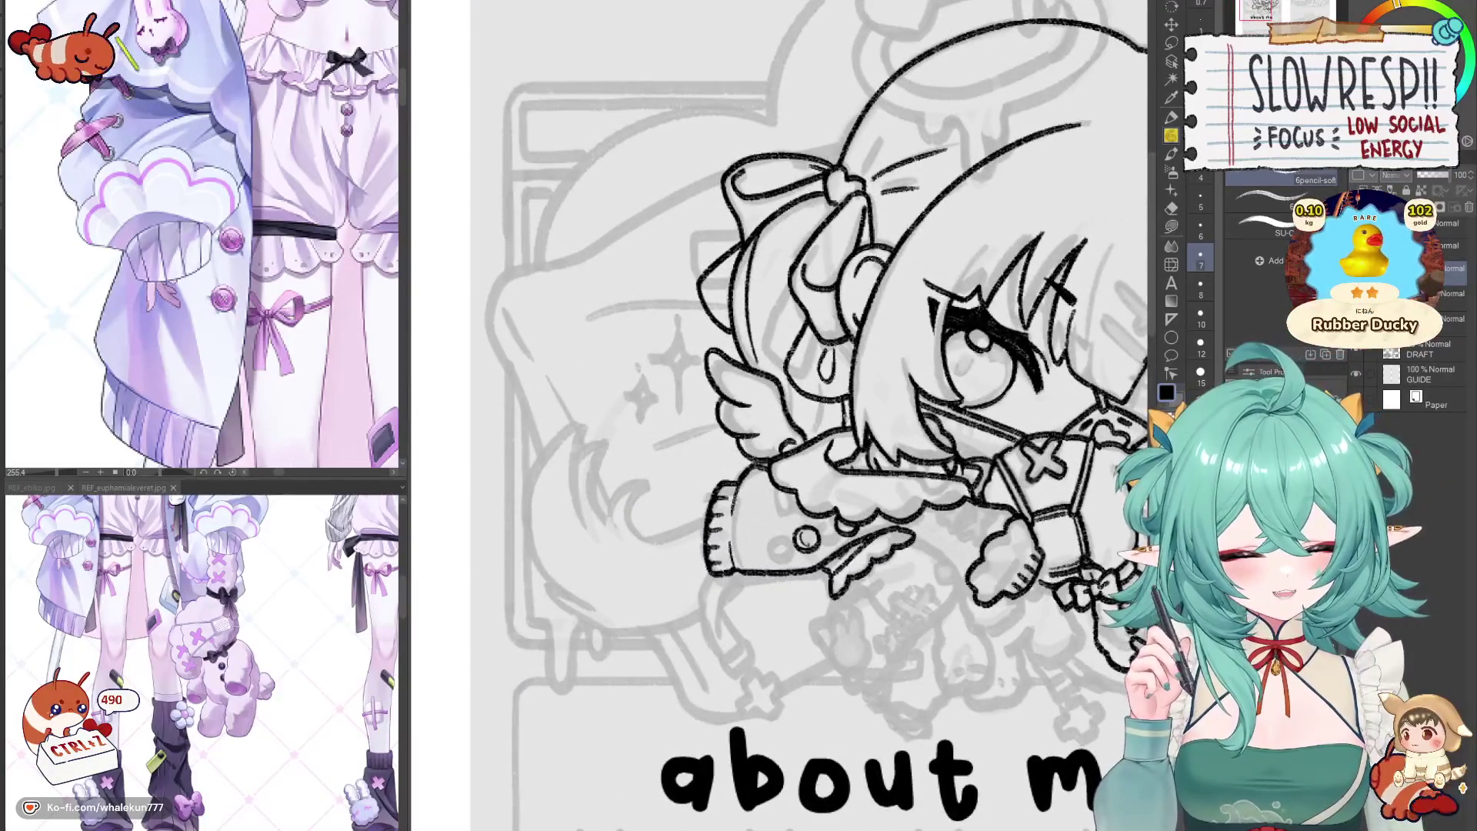
pyautogui.hotkey('ctrl', 'z')
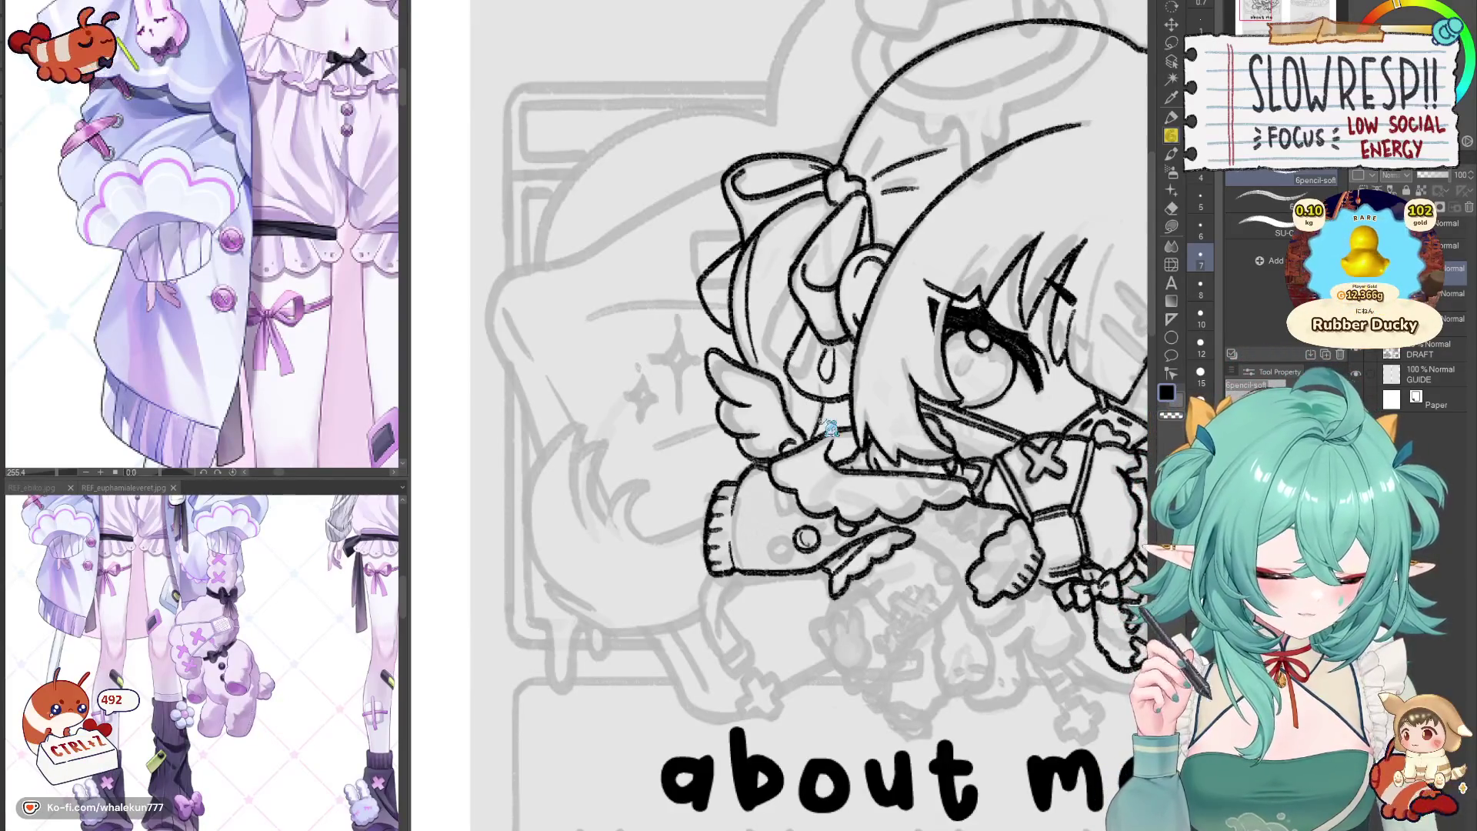
pyautogui.hotkey('ctrl', 'z')
pyautogui.hotkey('ctrl', 'z')
pyautogui.hotkey('ctrl', 'z')
pyautogui.hotkey('ctrl', 'z')
pyautogui.hotkey('ctrl', 'z')
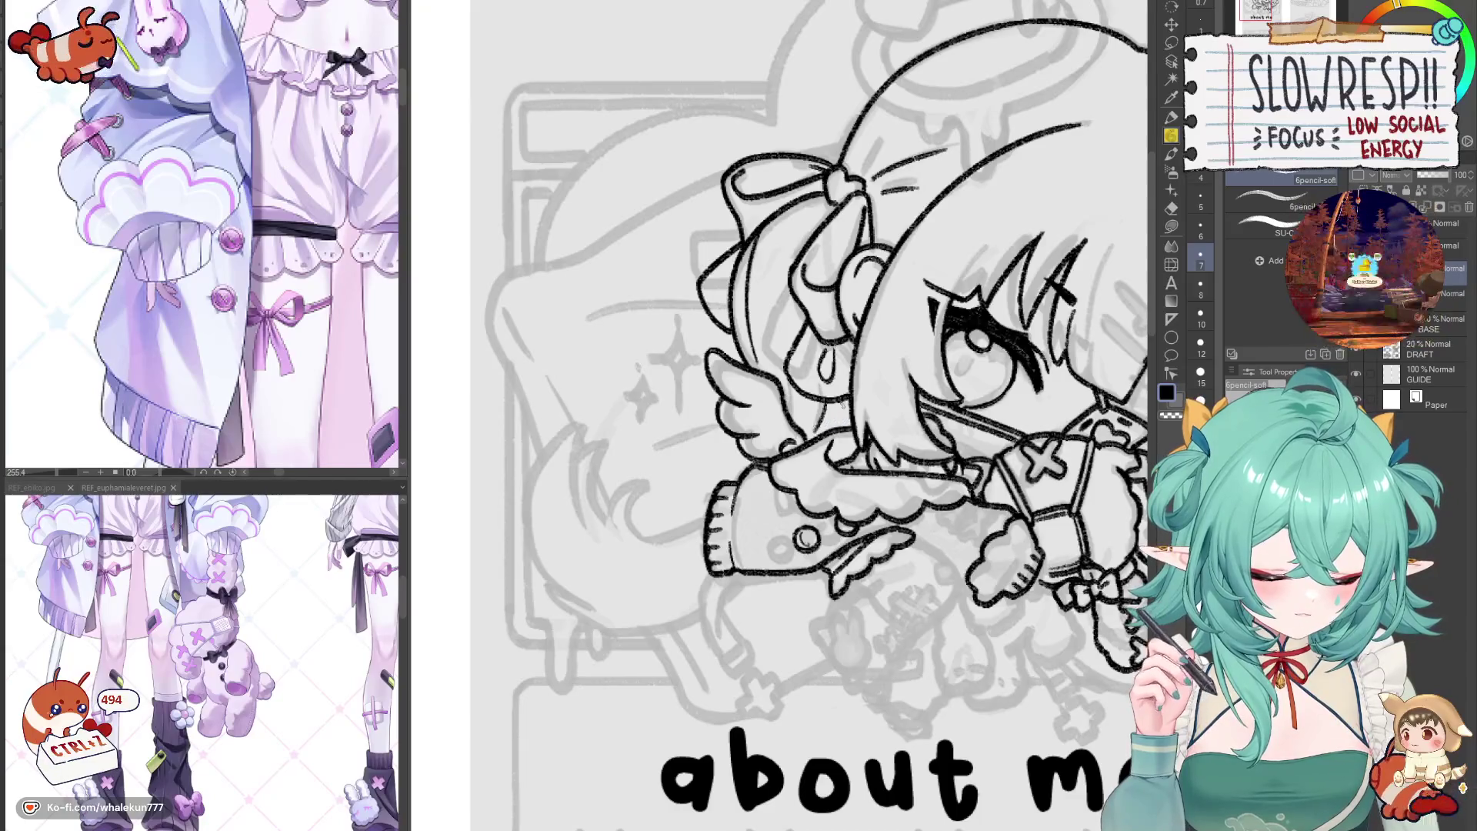
pyautogui.hotkey('ctrl', 'z')
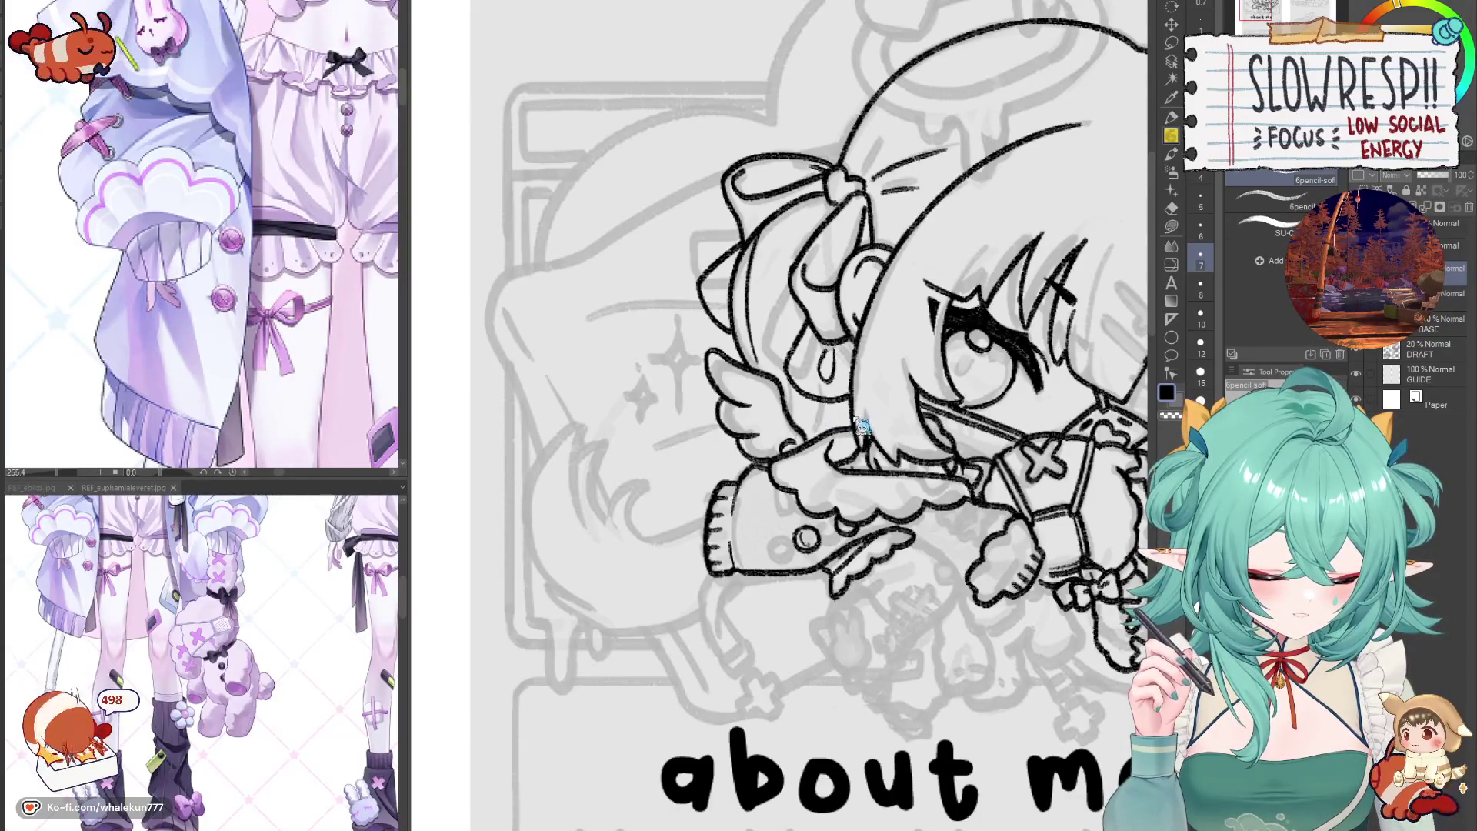
pyautogui.hotkey('ctrl', 'z')
pyautogui.scroll(-5, 906, 344)
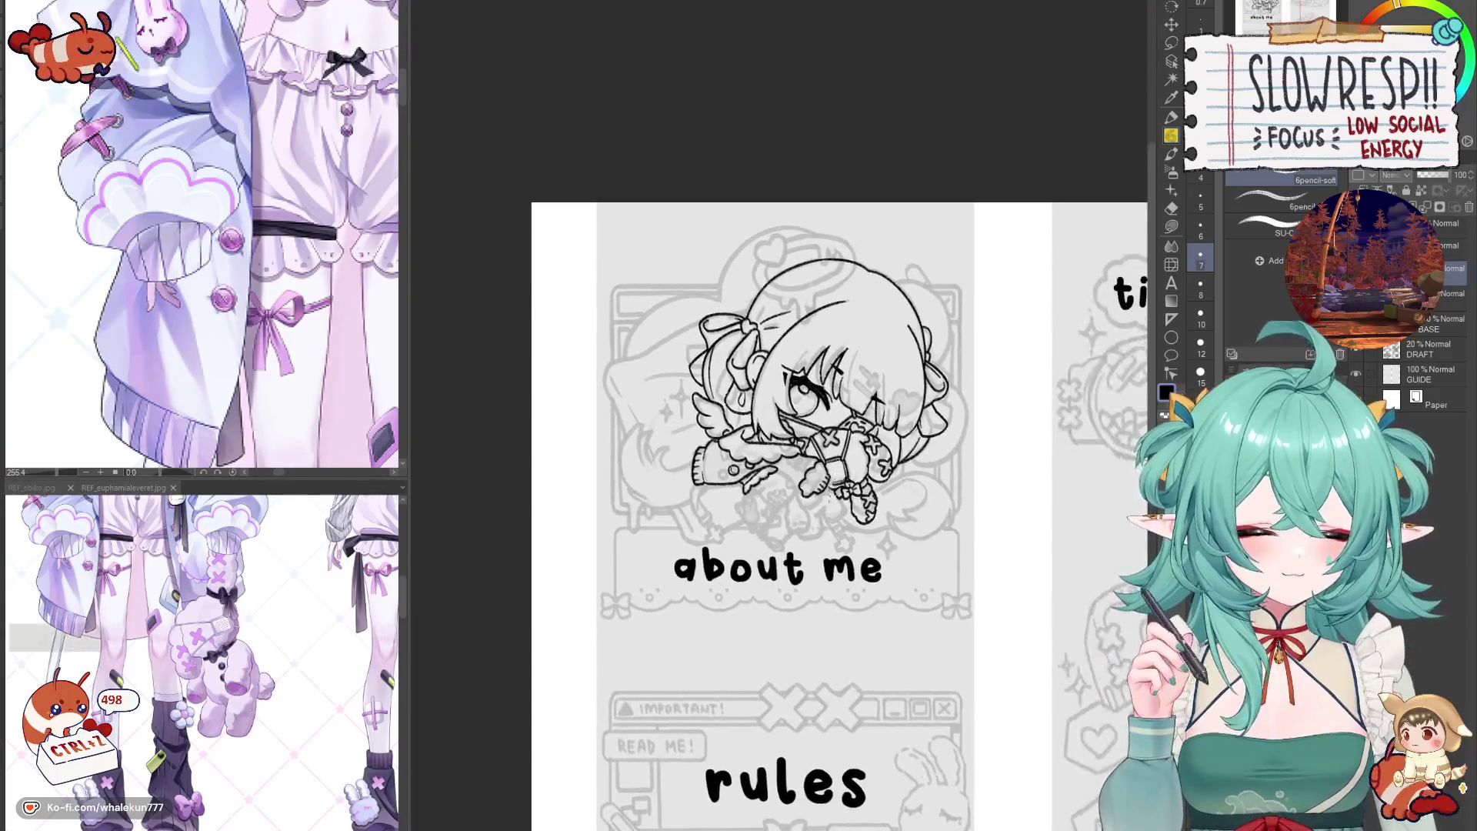
pyautogui.press('h')
pyautogui.press('h')
pyautogui.scroll(4, 883, 418)
pyautogui.scroll(3, 884, 418)
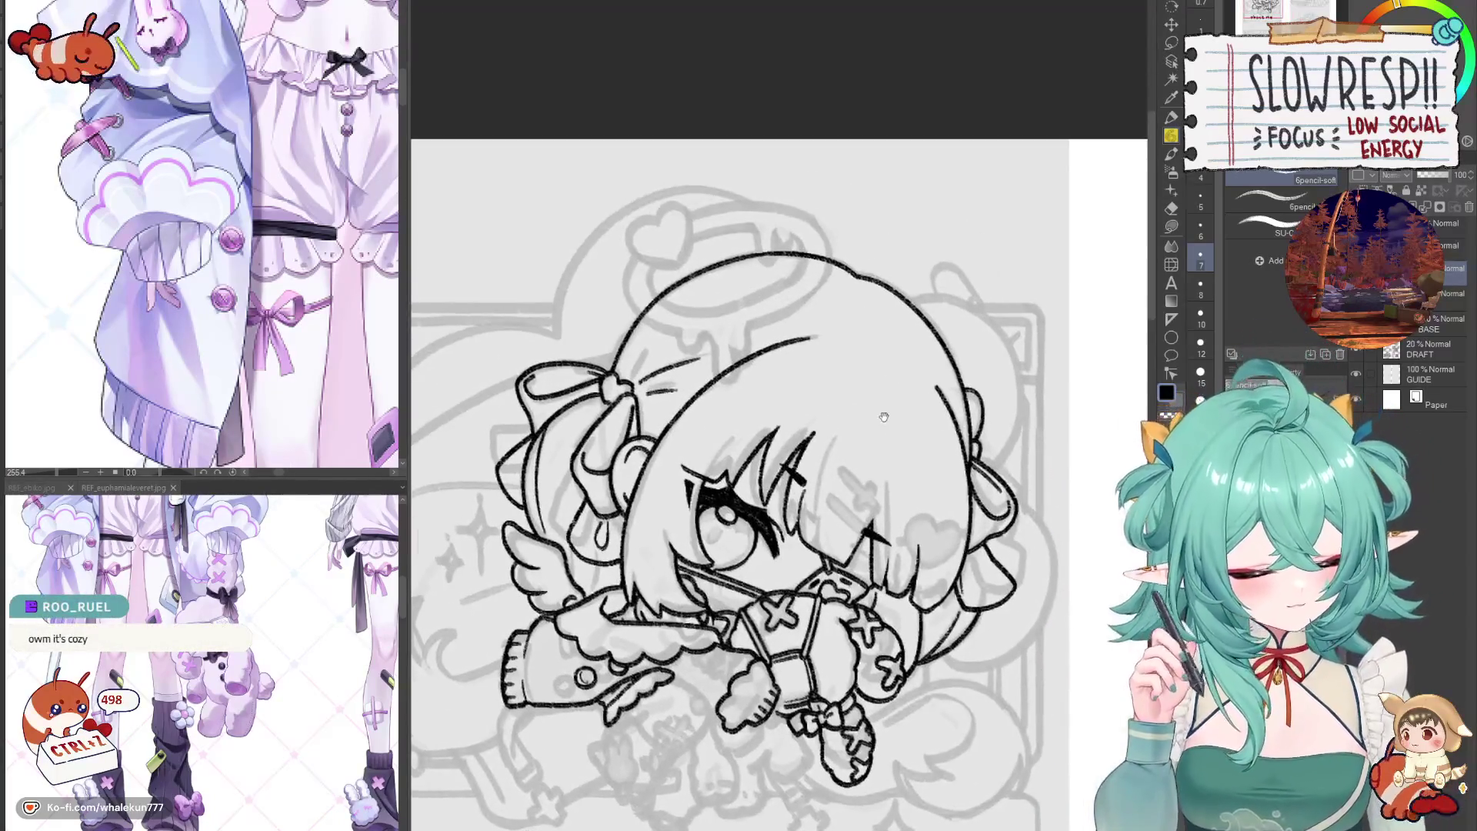
pyautogui.press('h')
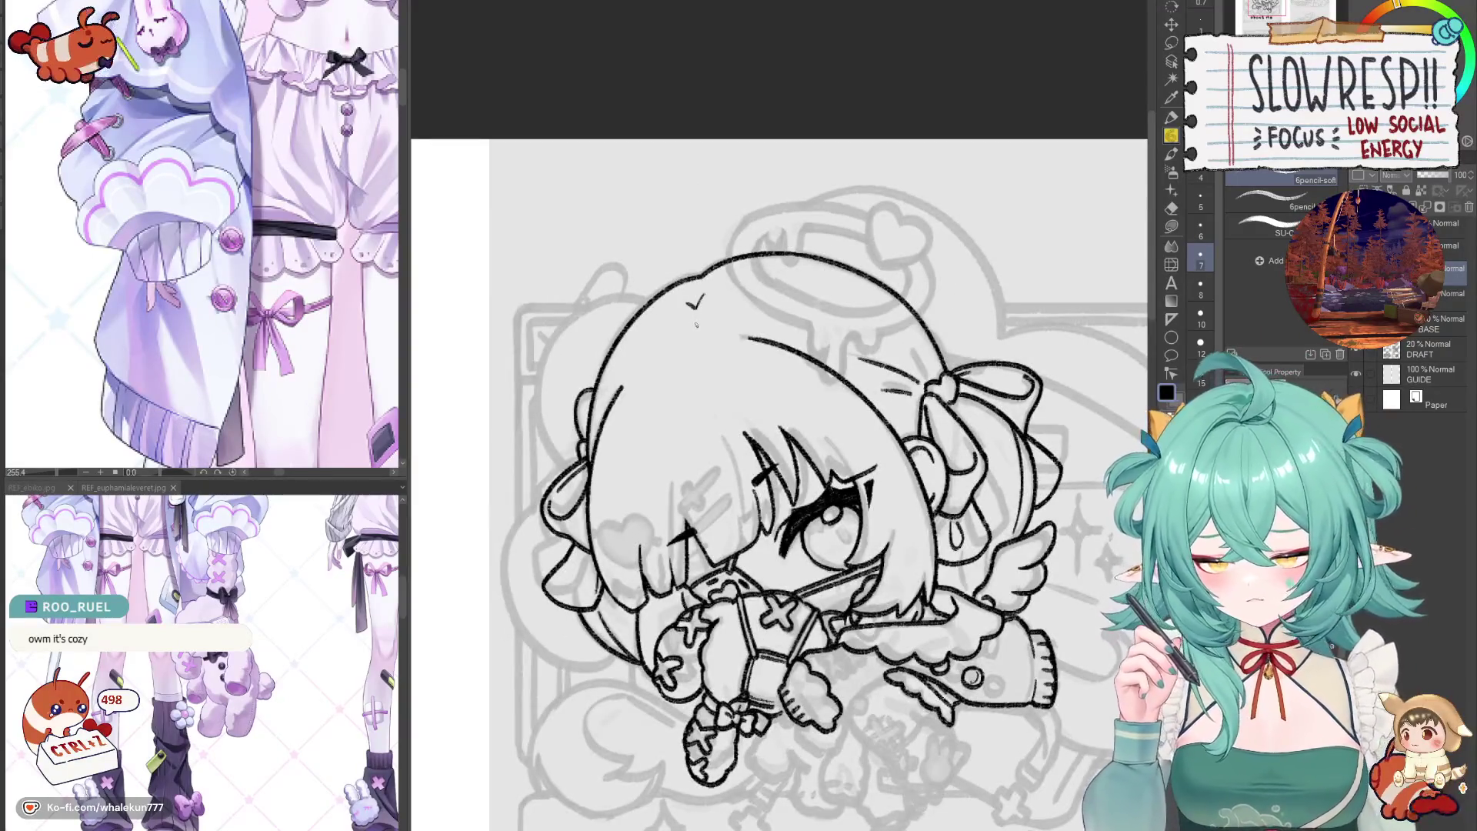
pyautogui.press('h')
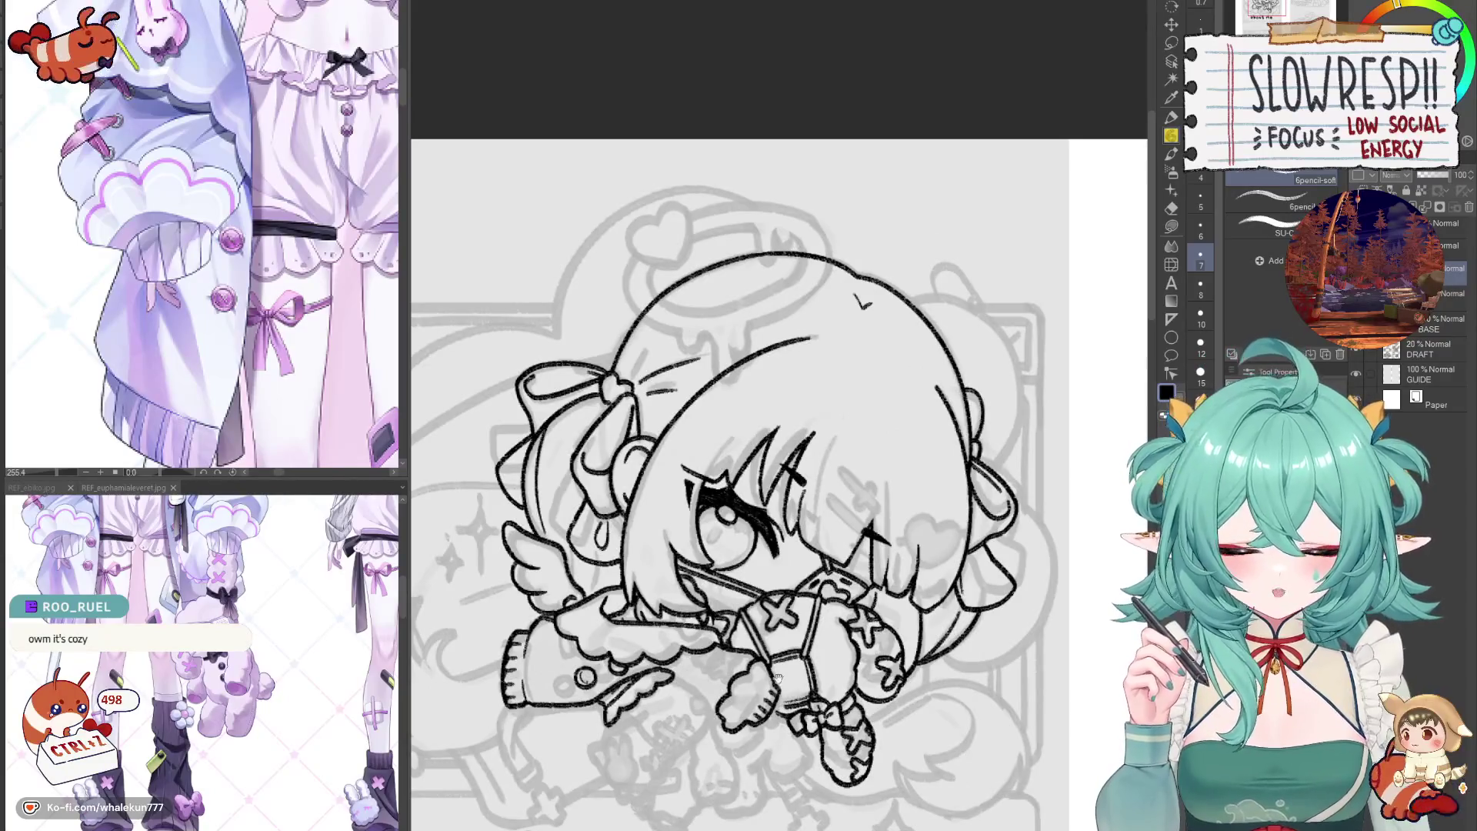
pyautogui.scroll(-3, 854, 467)
pyautogui.scroll(-2, 853, 519)
pyautogui.scroll(4, 816, 501)
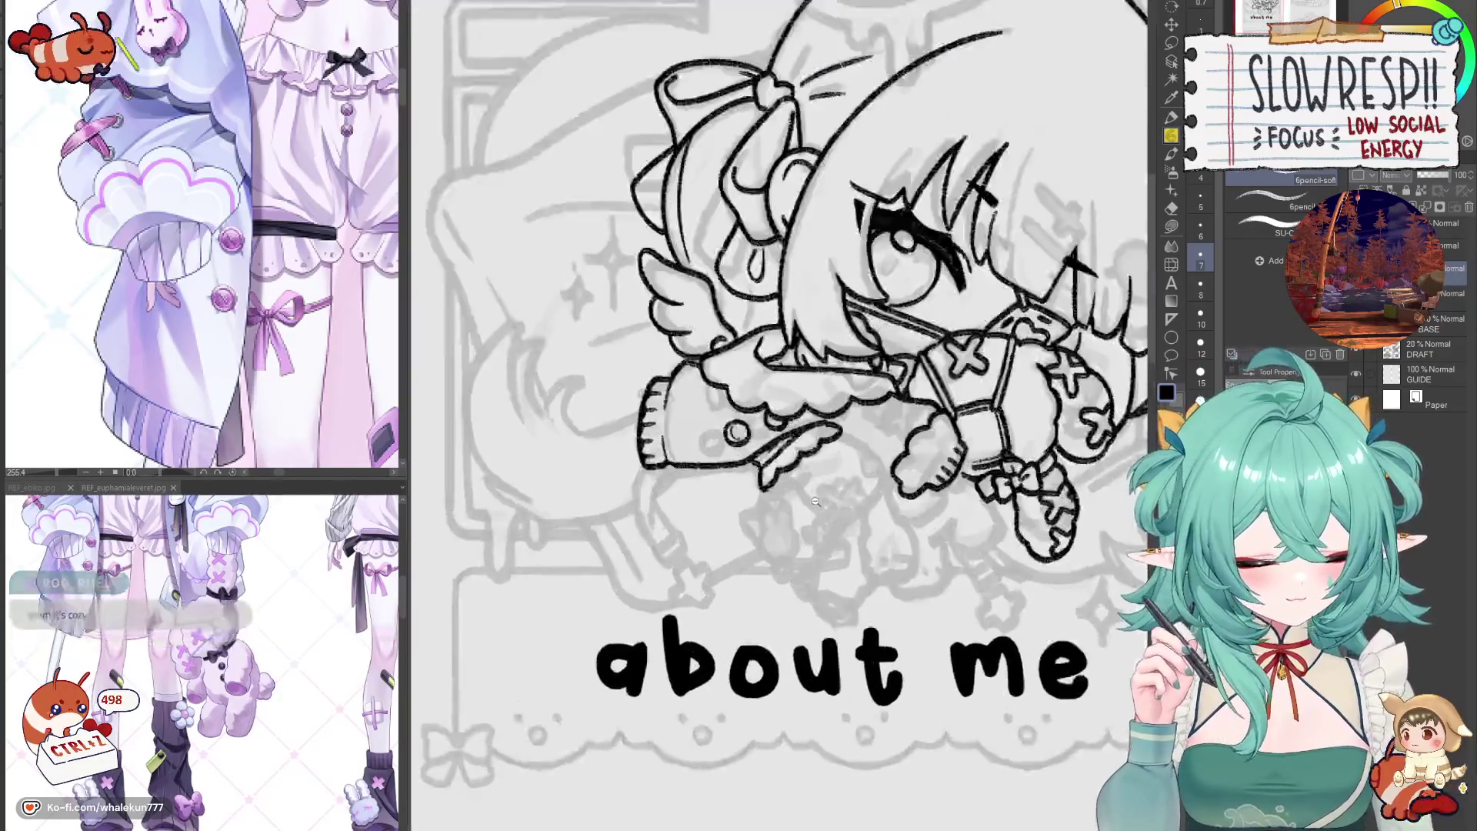